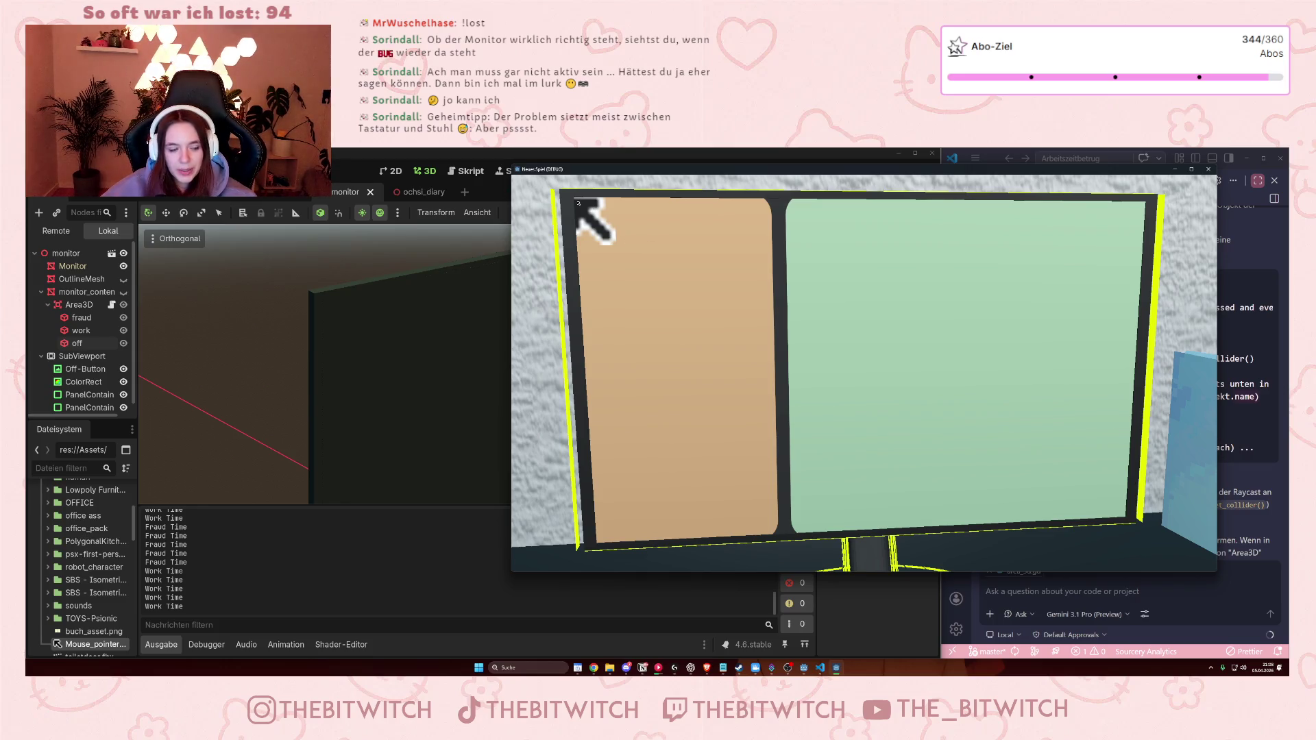
- Stop the debug session with F8 and close the running game window
key("F8")
left_click(425, 345)
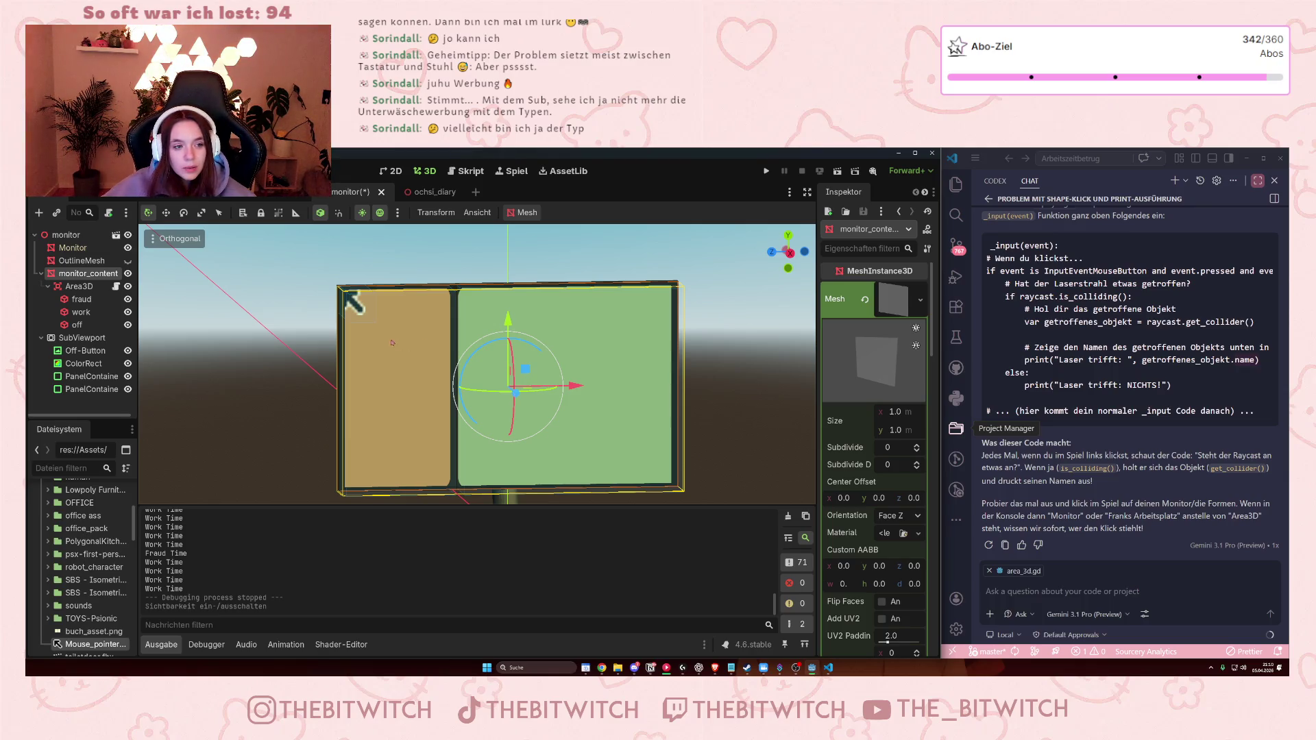
- Hide monitor_content in the monitor scene, clear the selection and save the scene
mouse_move(406, 329)
left_mouse_down()
mouse_move(545, 415)
mouse_move(417, 448)
mouse_move(455, 417)
mouse_move(634, 378)
mouse_move(437, 388)
left_mouse_up()
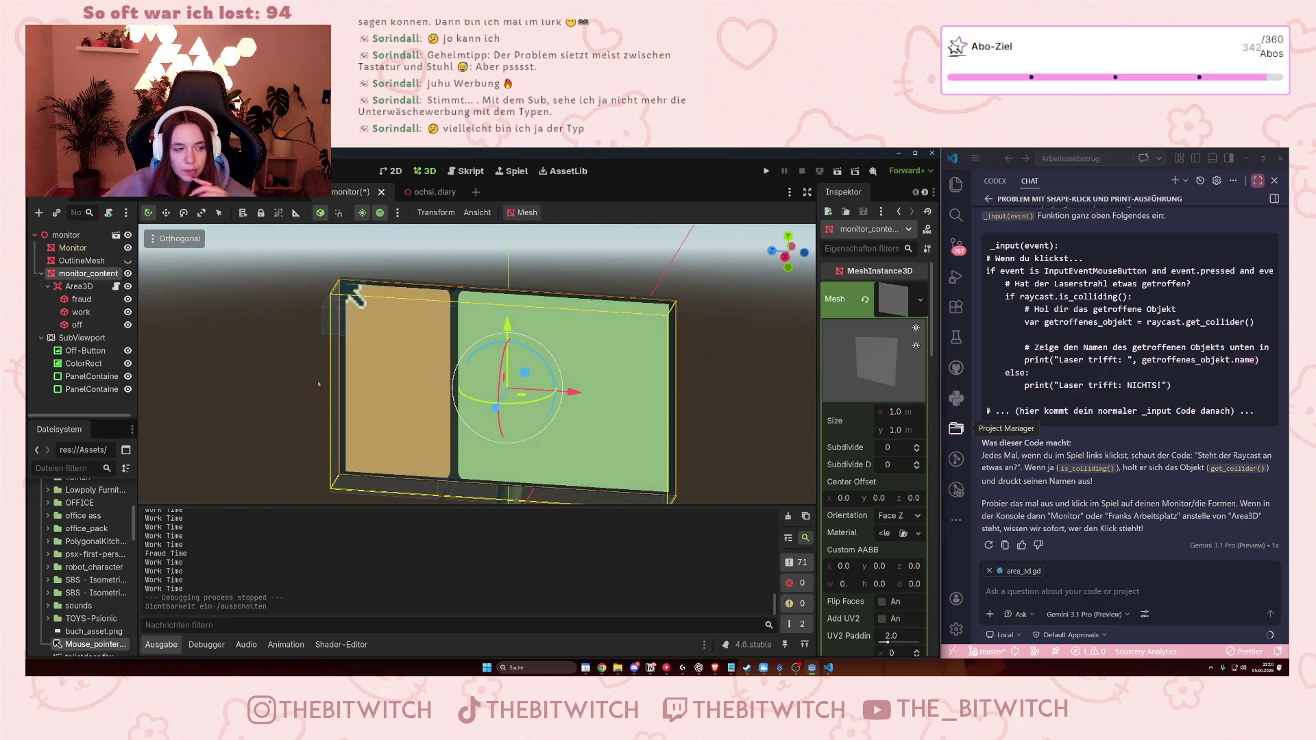
key("ctrl+s")
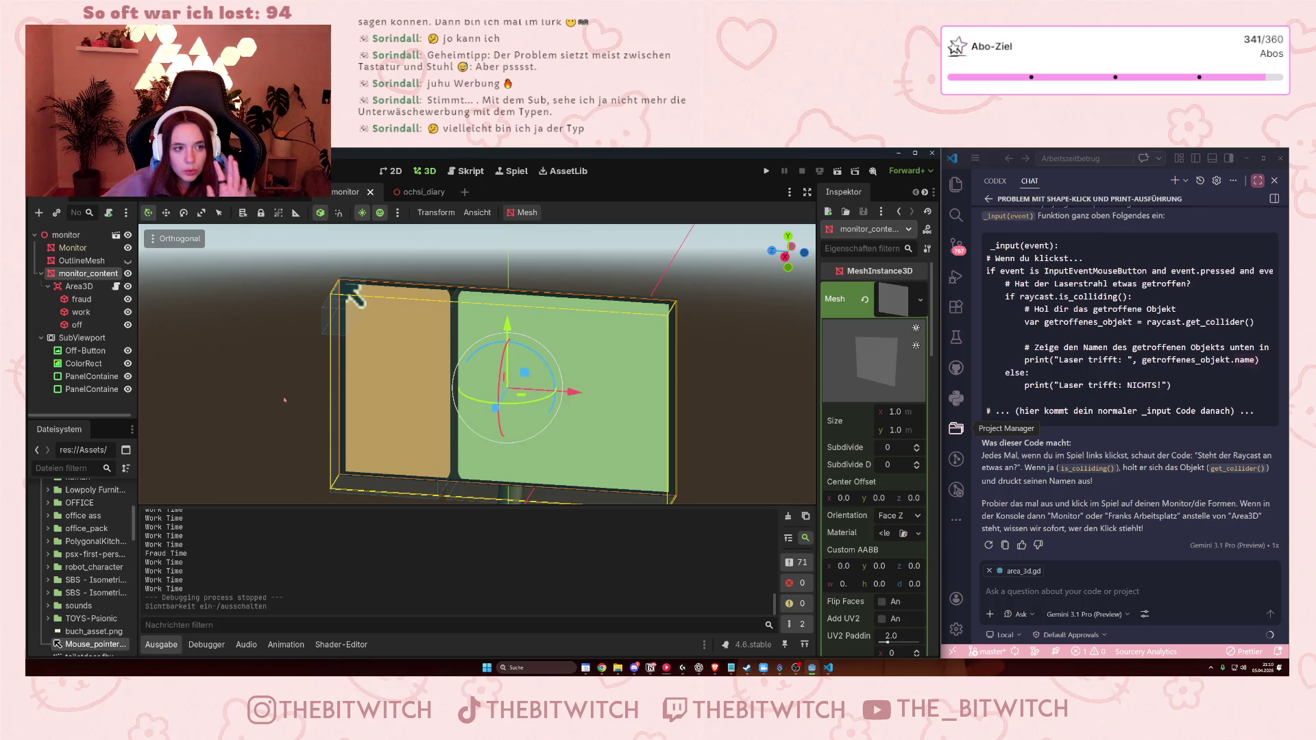
left_click(127, 273)
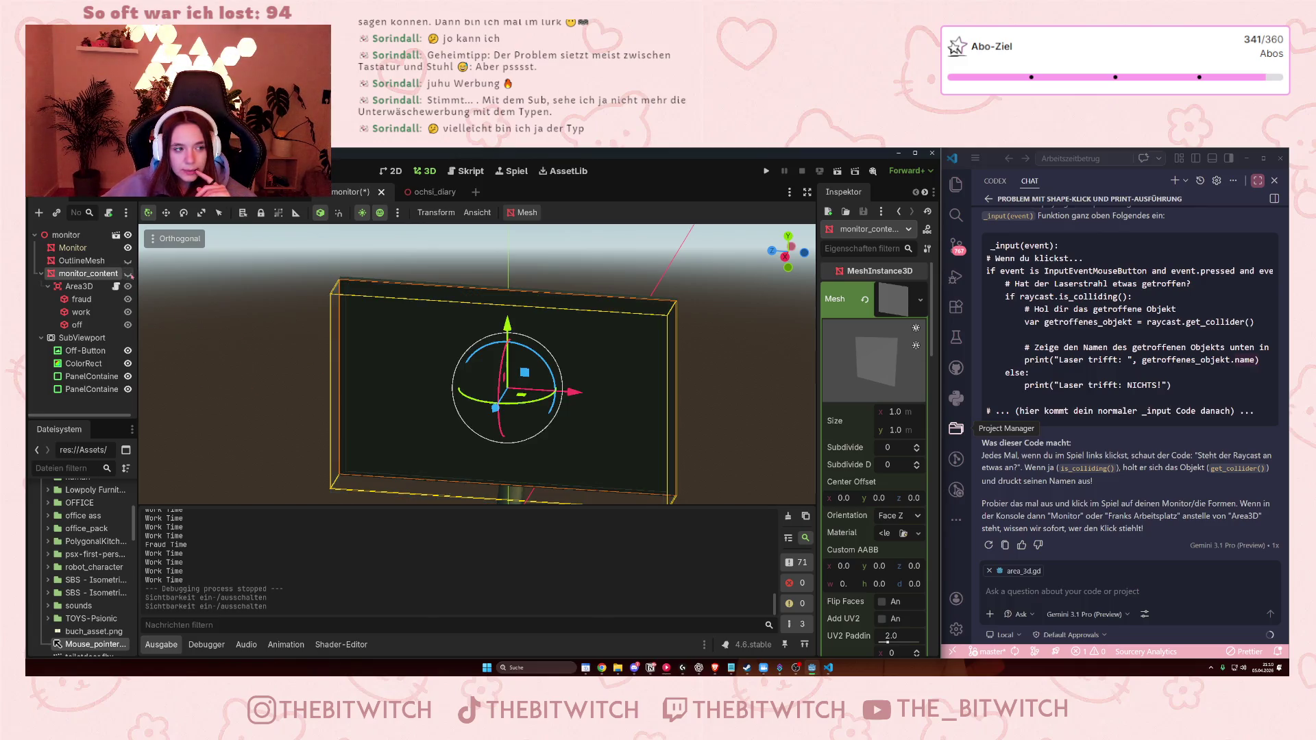
left_click(253, 354)
key("ctrl+s")
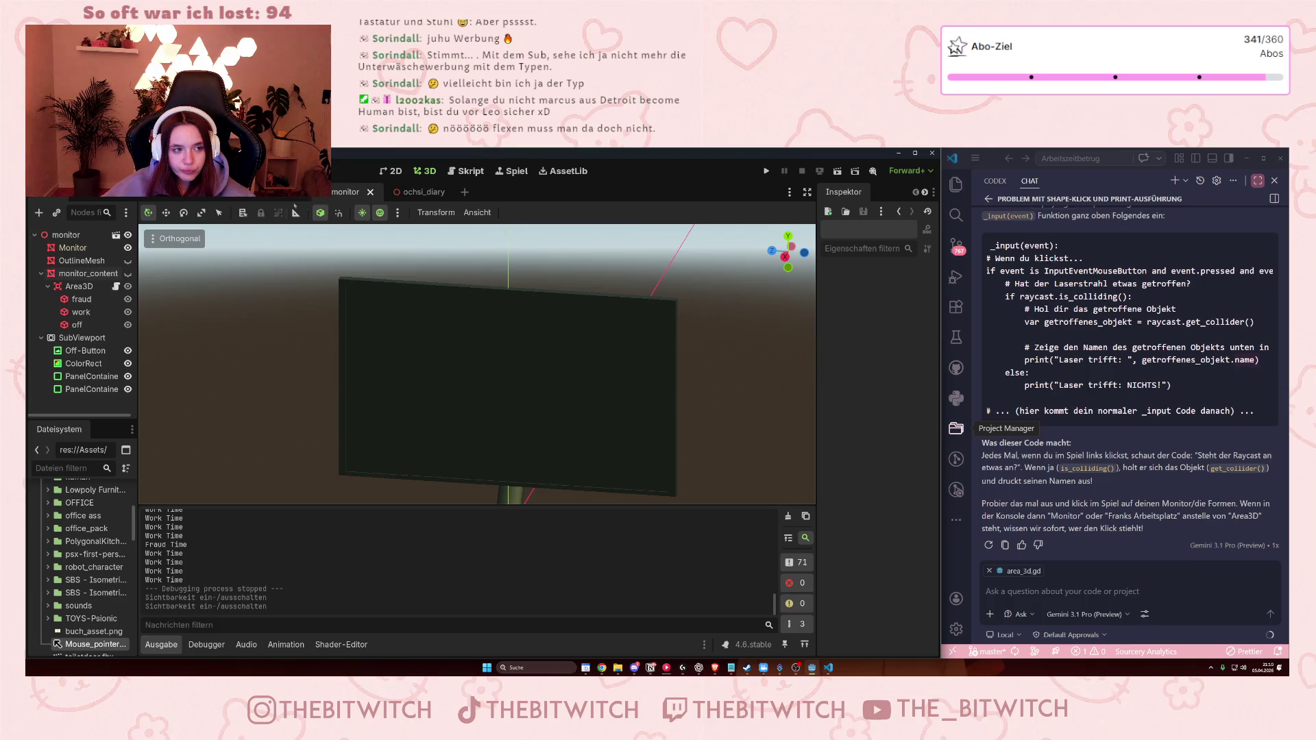
- Open the Area3D's click-handling script, area_3d.gd, from the monitor scene
left_click(217, 195)
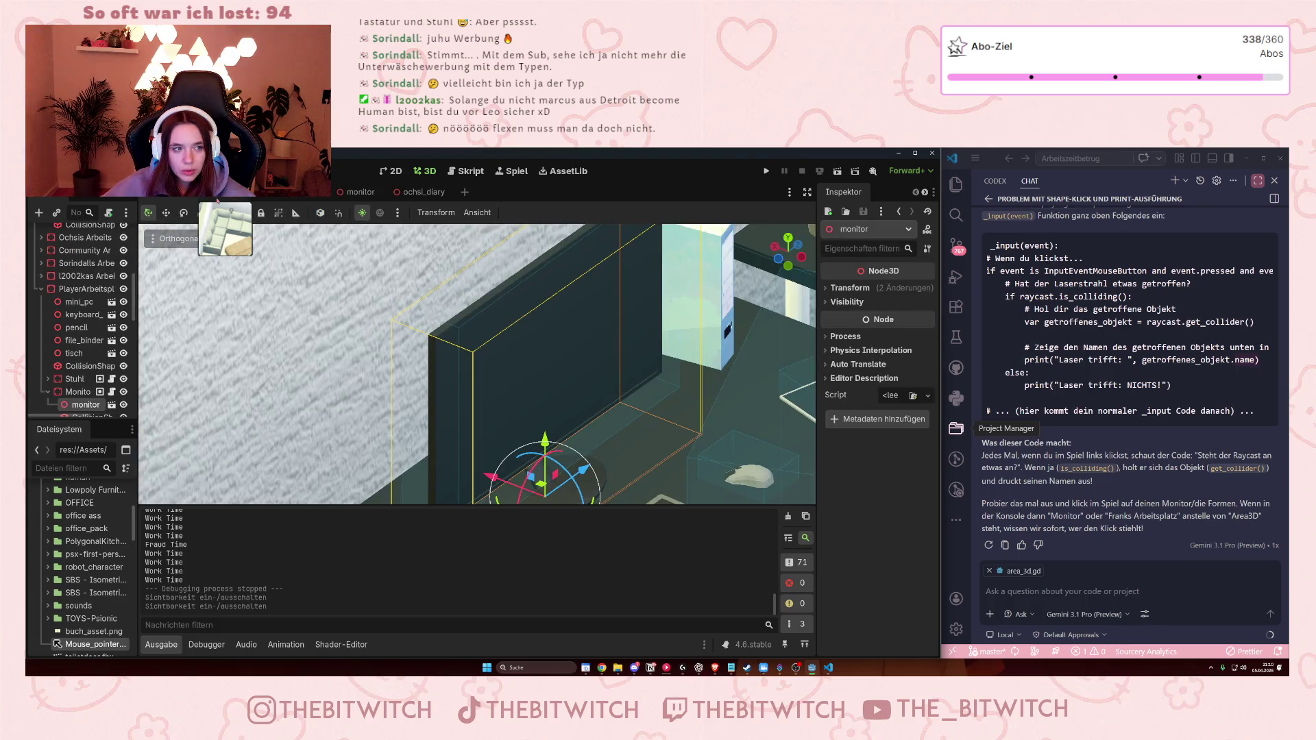
left_click(357, 192)
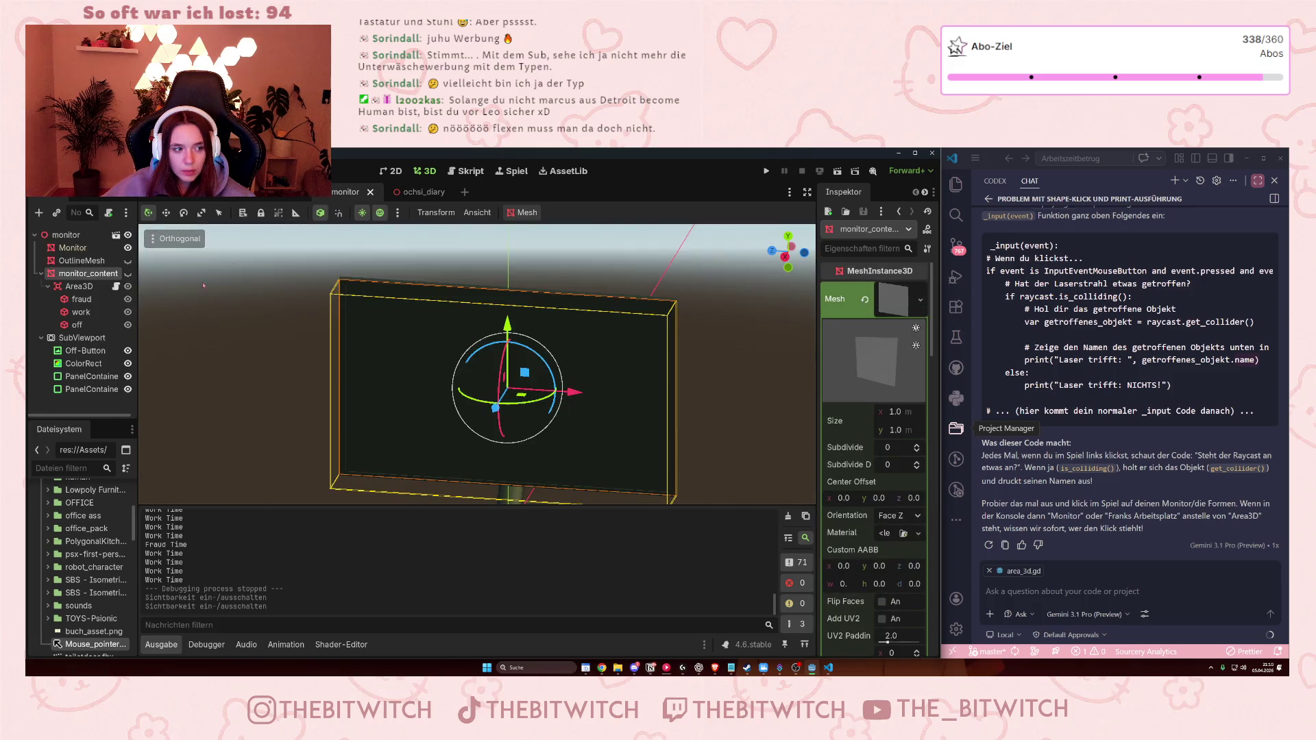
left_click(116, 286)
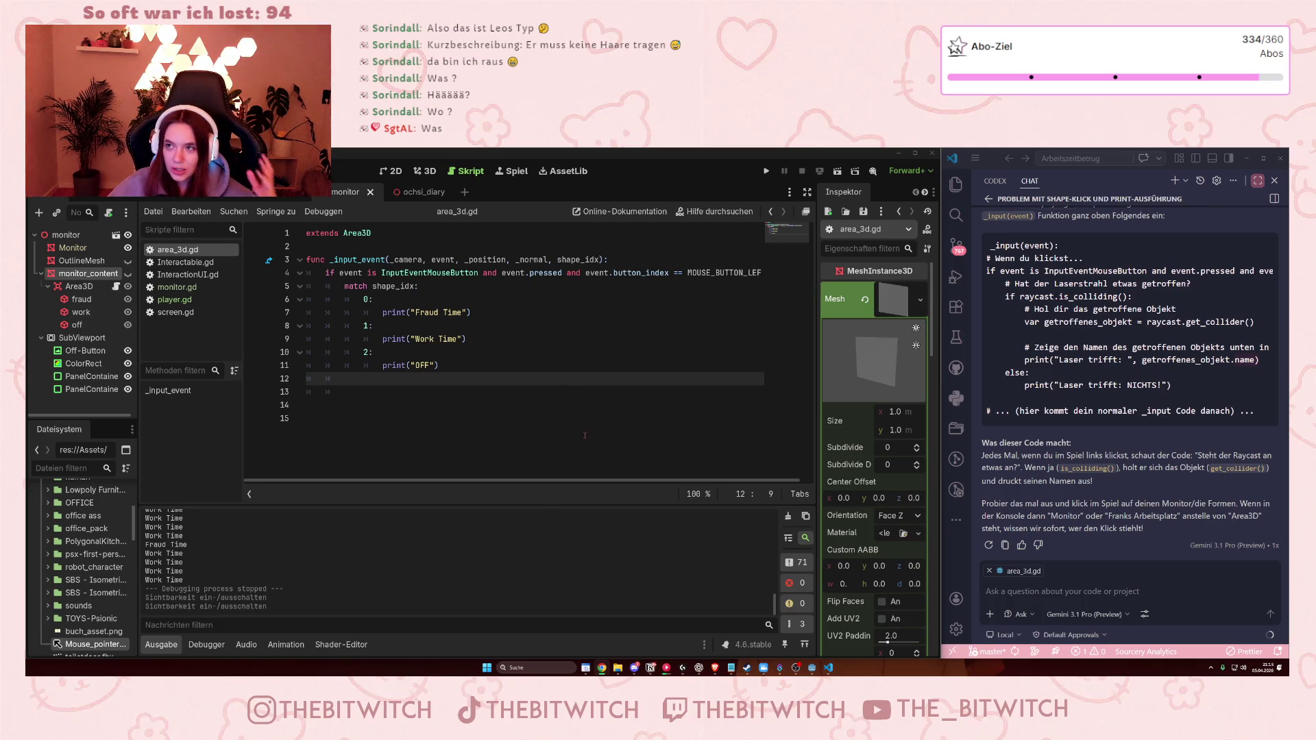
- Check the OFF print call in area_3d.gd, then return to the monitor's 3D view
left_click(402, 368)
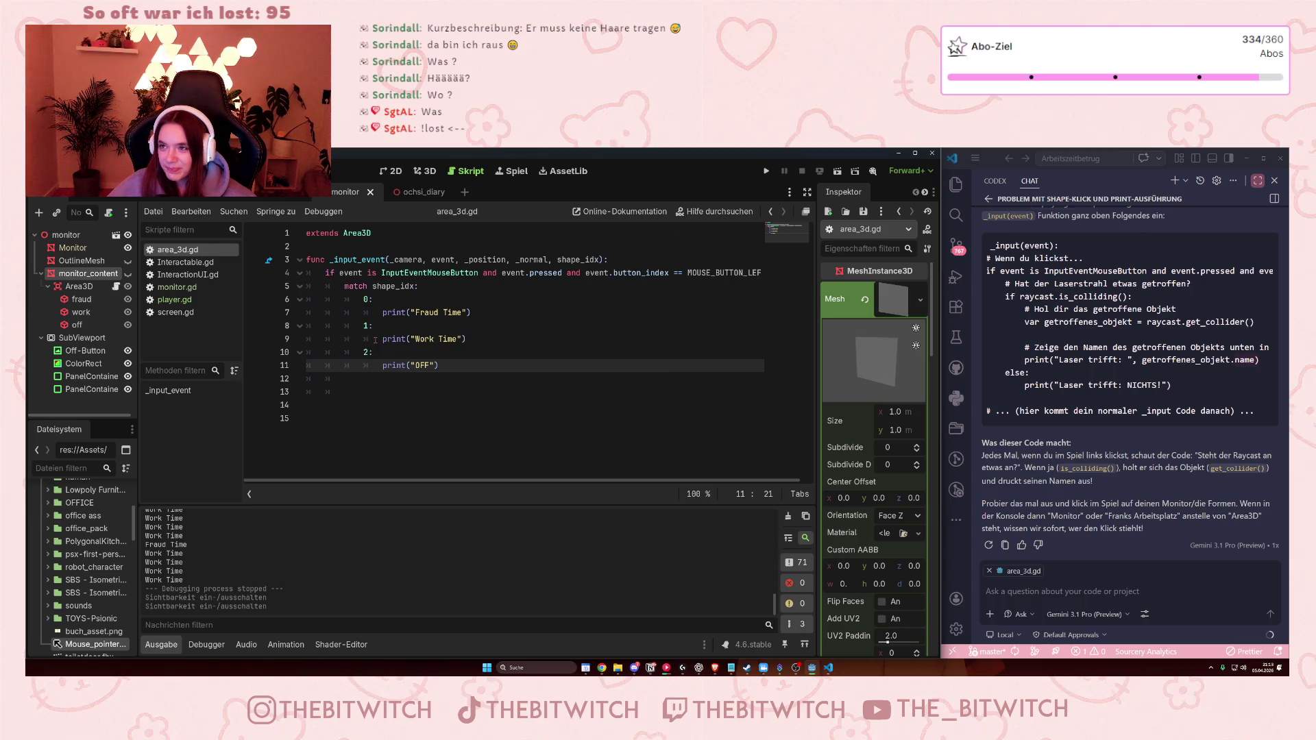
mouse_move(374, 342)
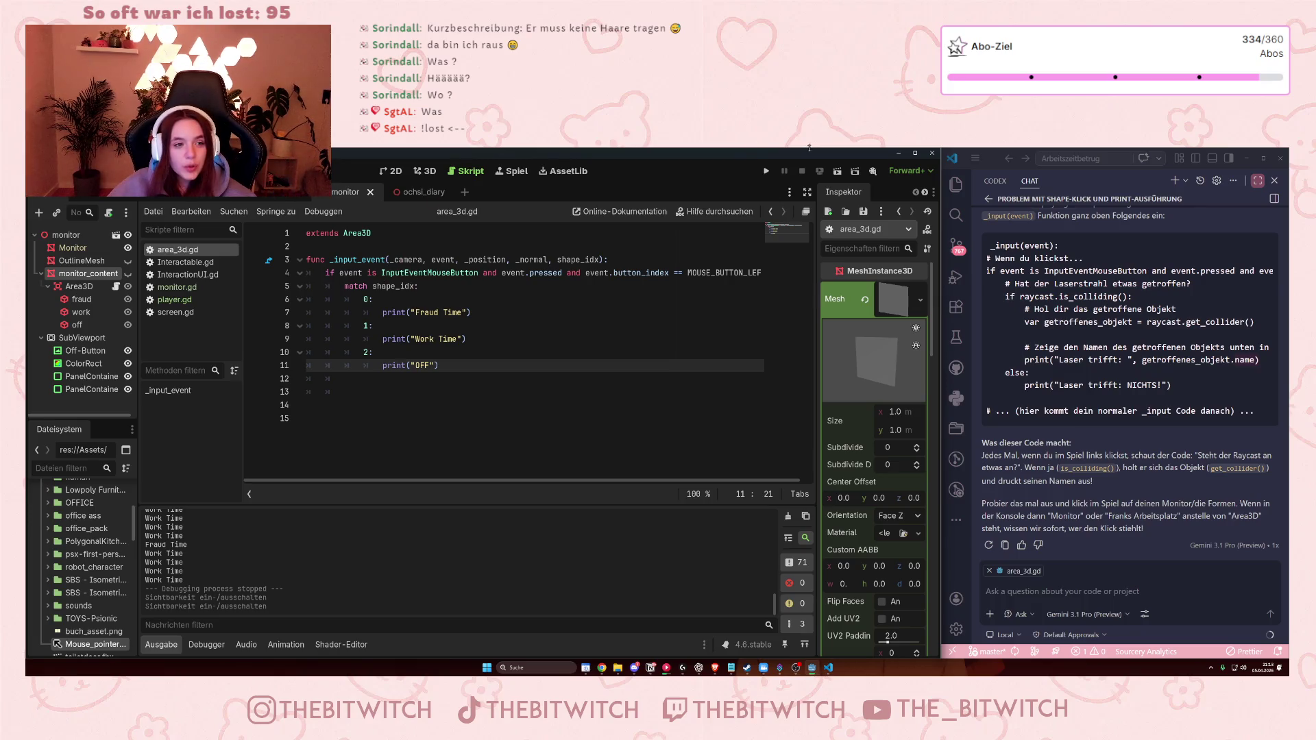
left_click(425, 170)
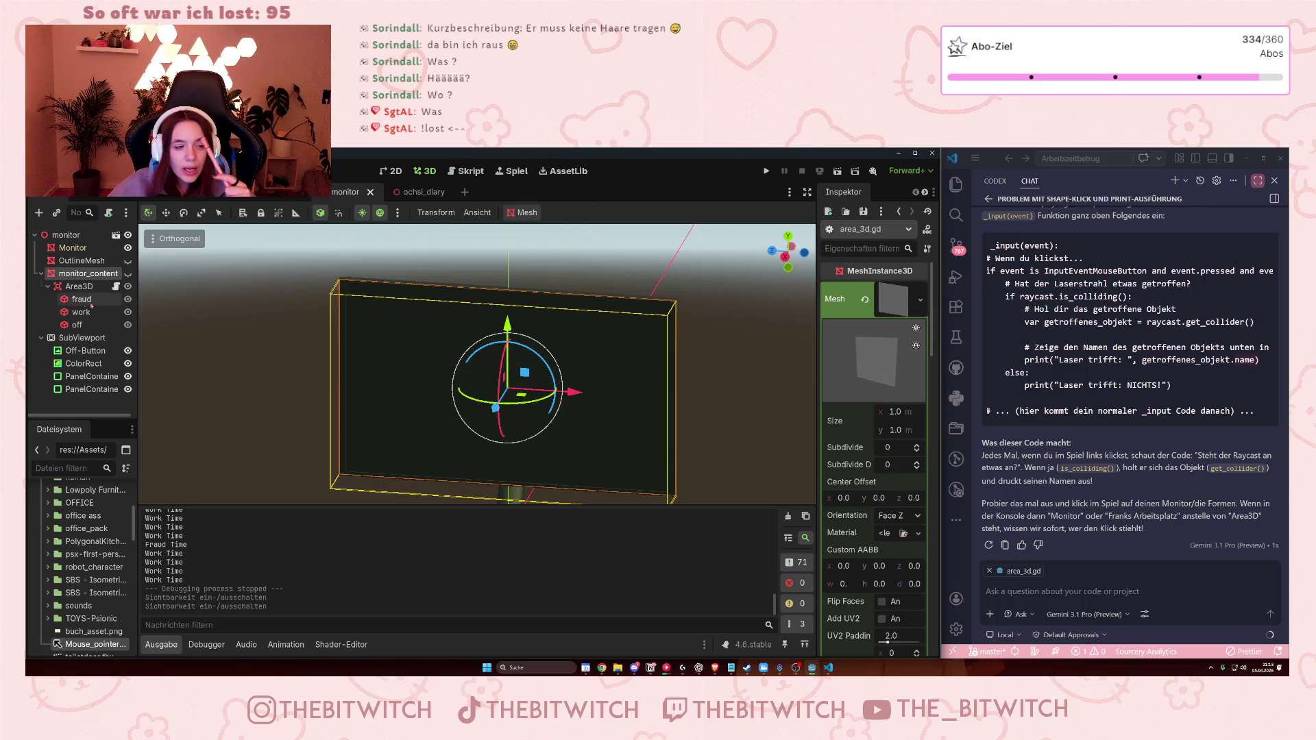
- Show monitor_content again and move to the workplace scene's view of the desk
left_click(127, 273)
mouse_move(347, 291)
left_mouse_down()
mouse_move(347, 315)
mouse_move(431, 414)
mouse_move(339, 343)
left_mouse_up()
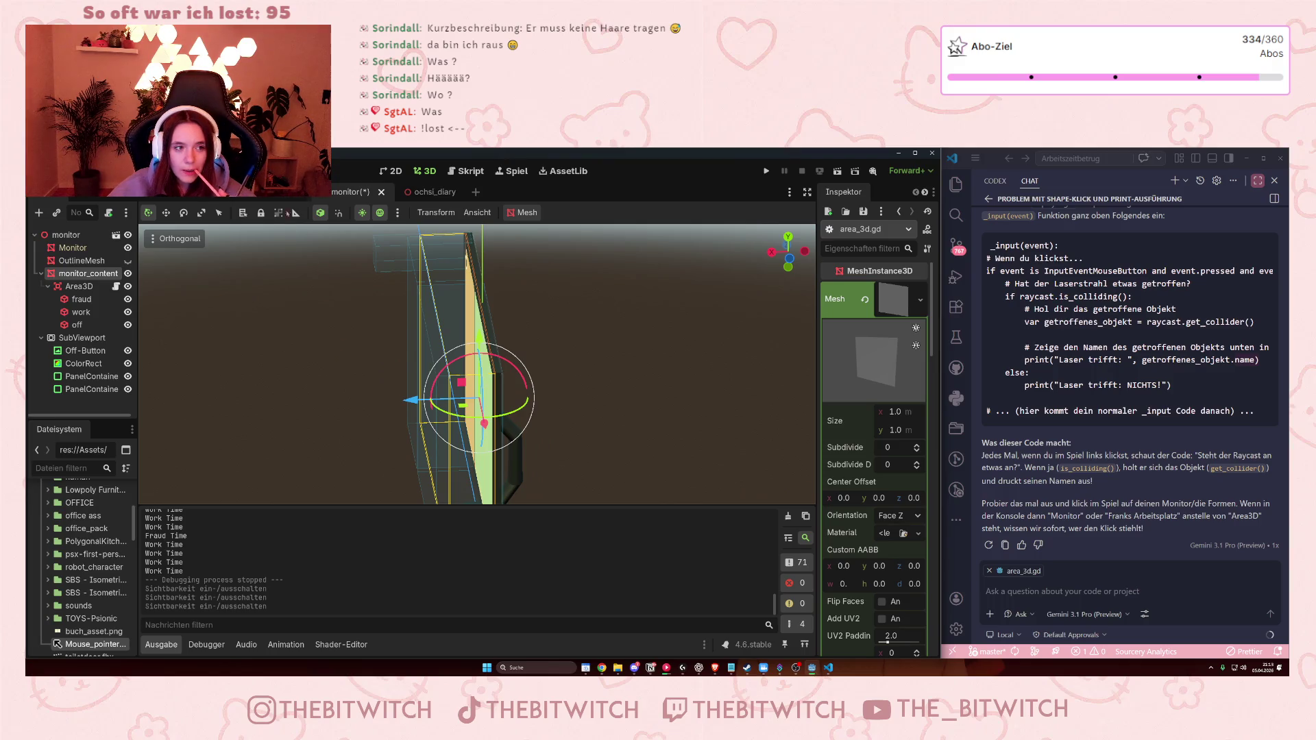
left_click_drag(167, 206, 166, 200)
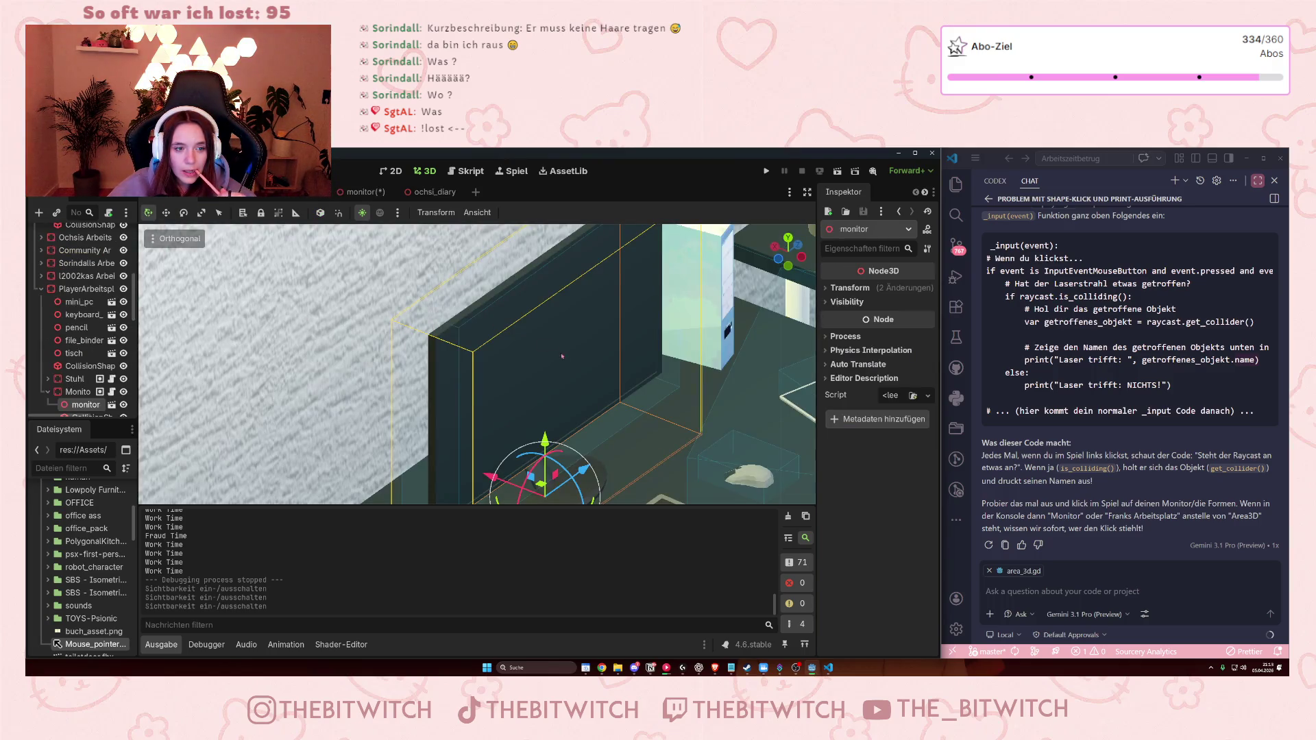
left_click_drag(562, 356, 521, 384)
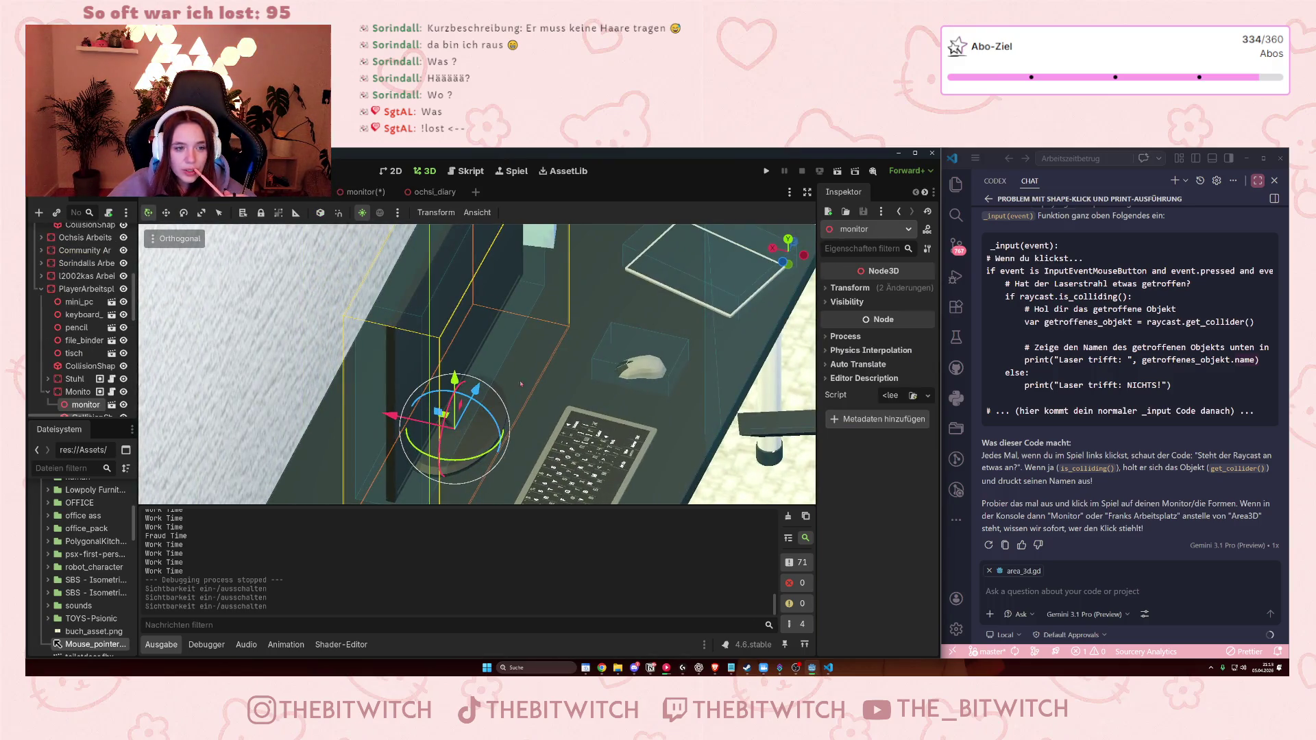
scroll(75, 388, "down", 2)
- Shrink the monitor's CollisionShape3D box in the workplace, then go back to the monitor scene
left_click(86, 374)
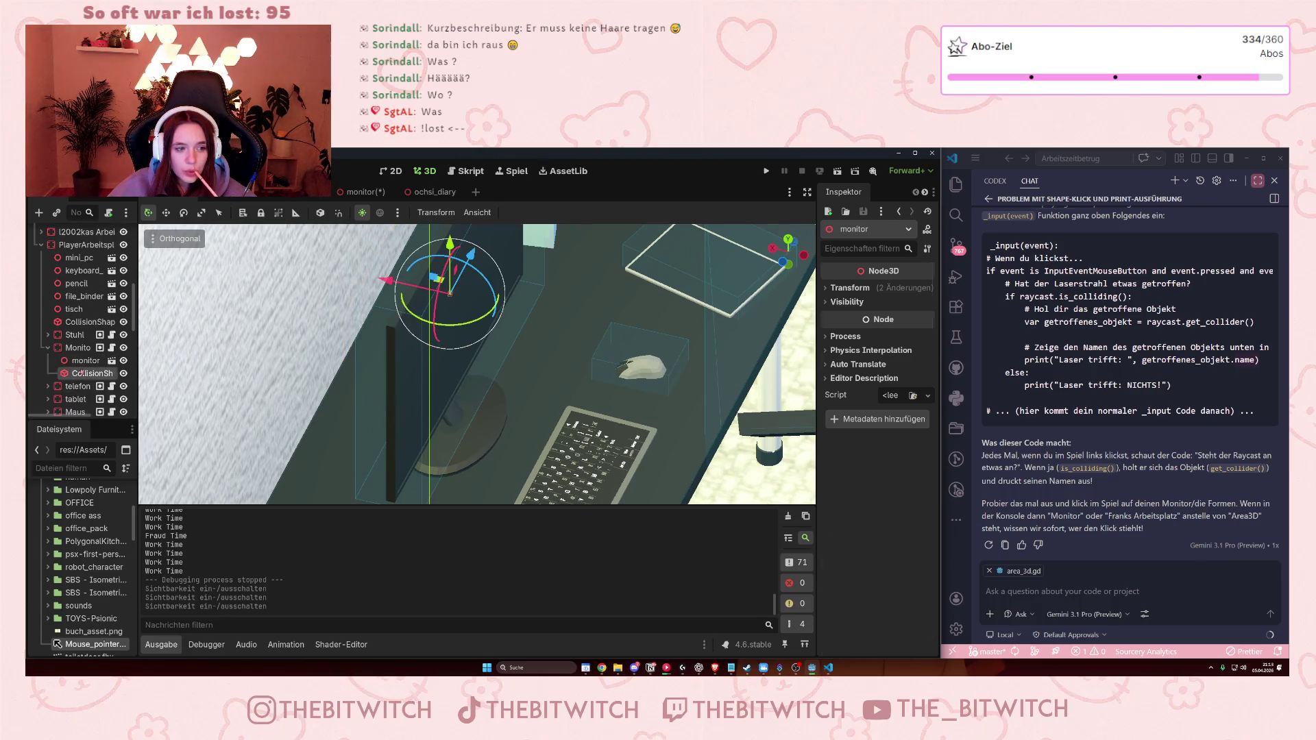
left_click_drag(483, 302, 447, 325)
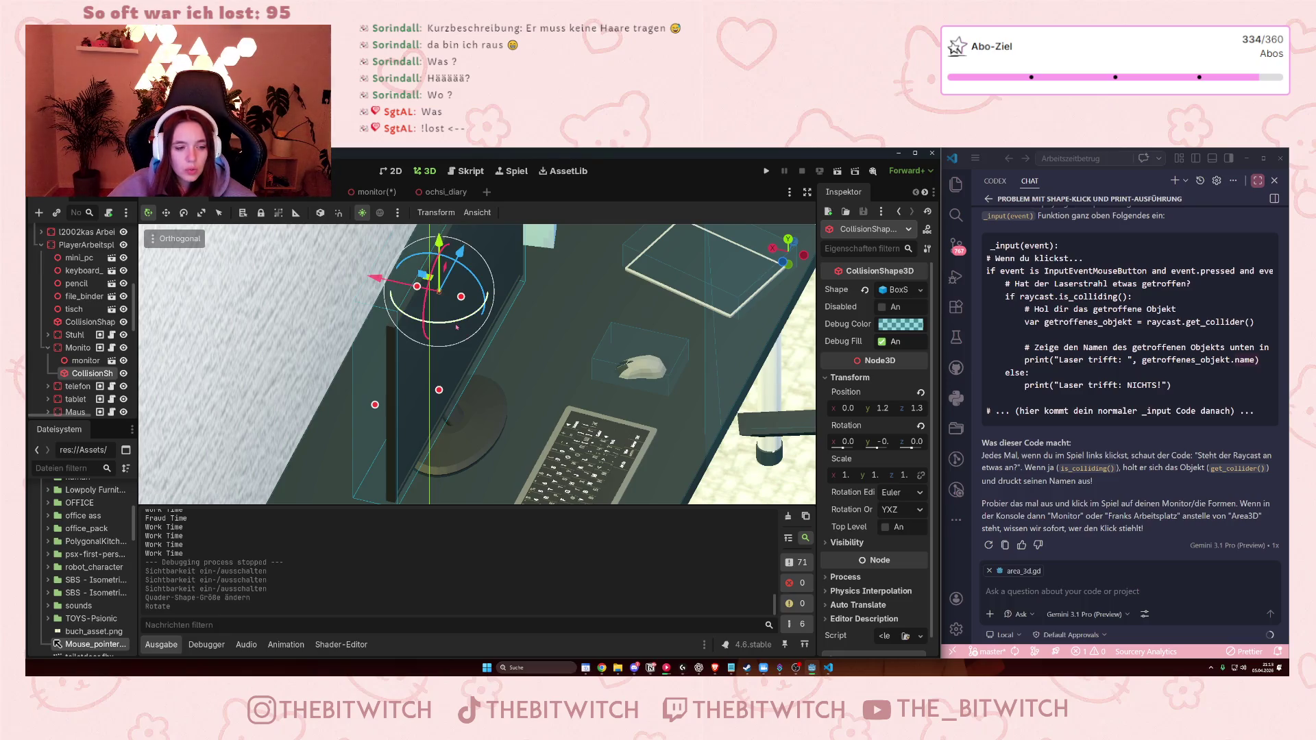
scroll(454, 336, "up", 3)
scroll(617, 411, "down", 3)
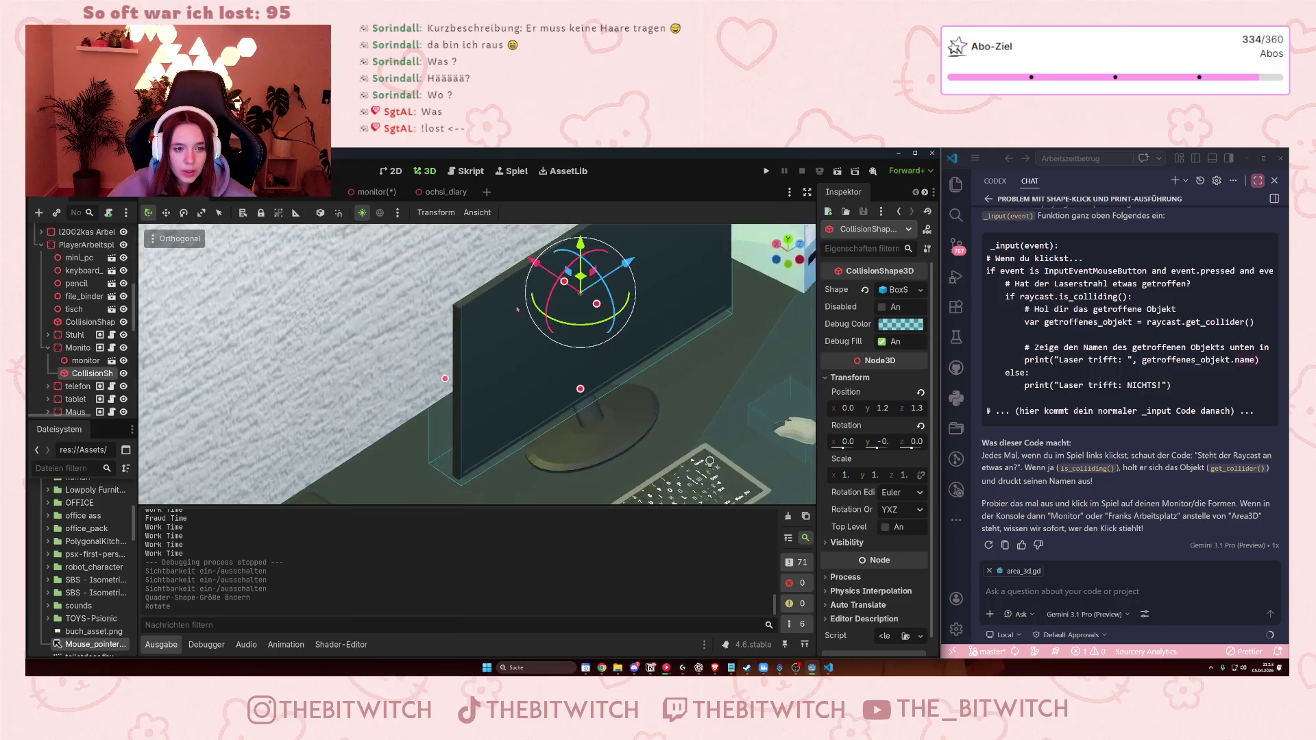
scroll(793, 492, "up", 2)
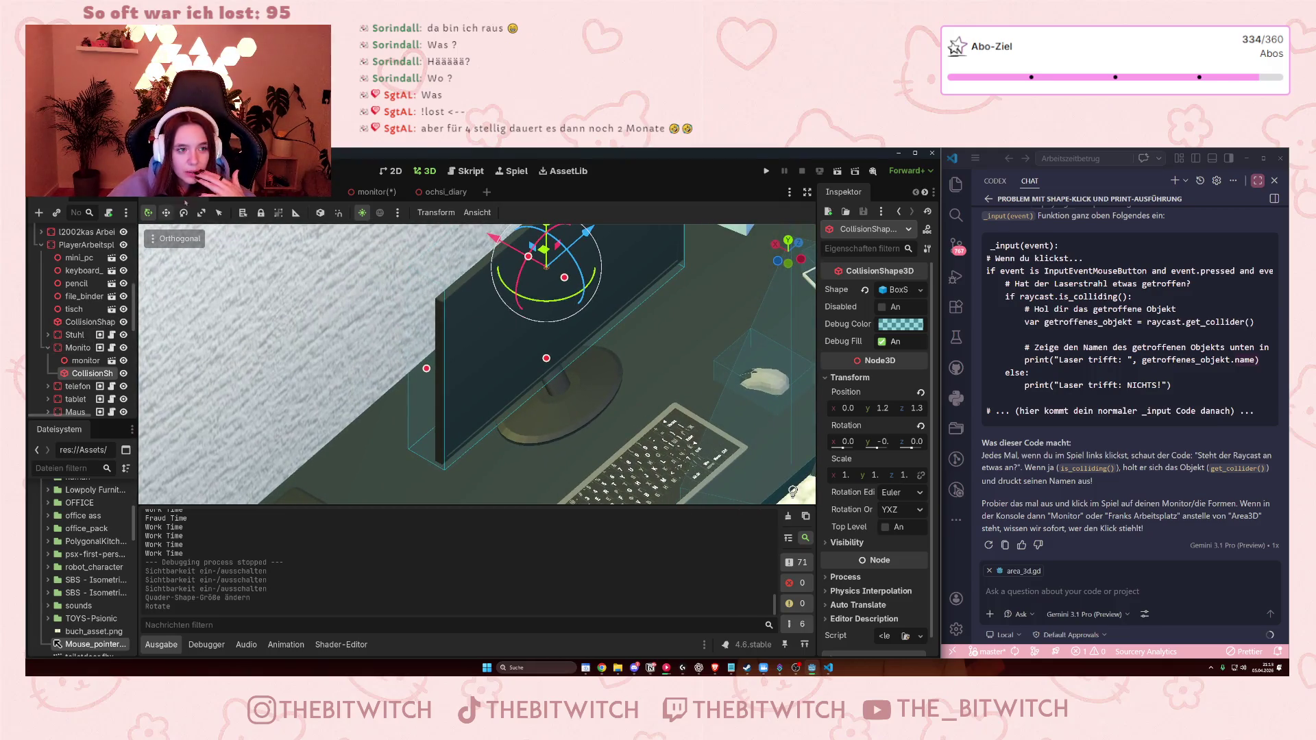
left_click(381, 191)
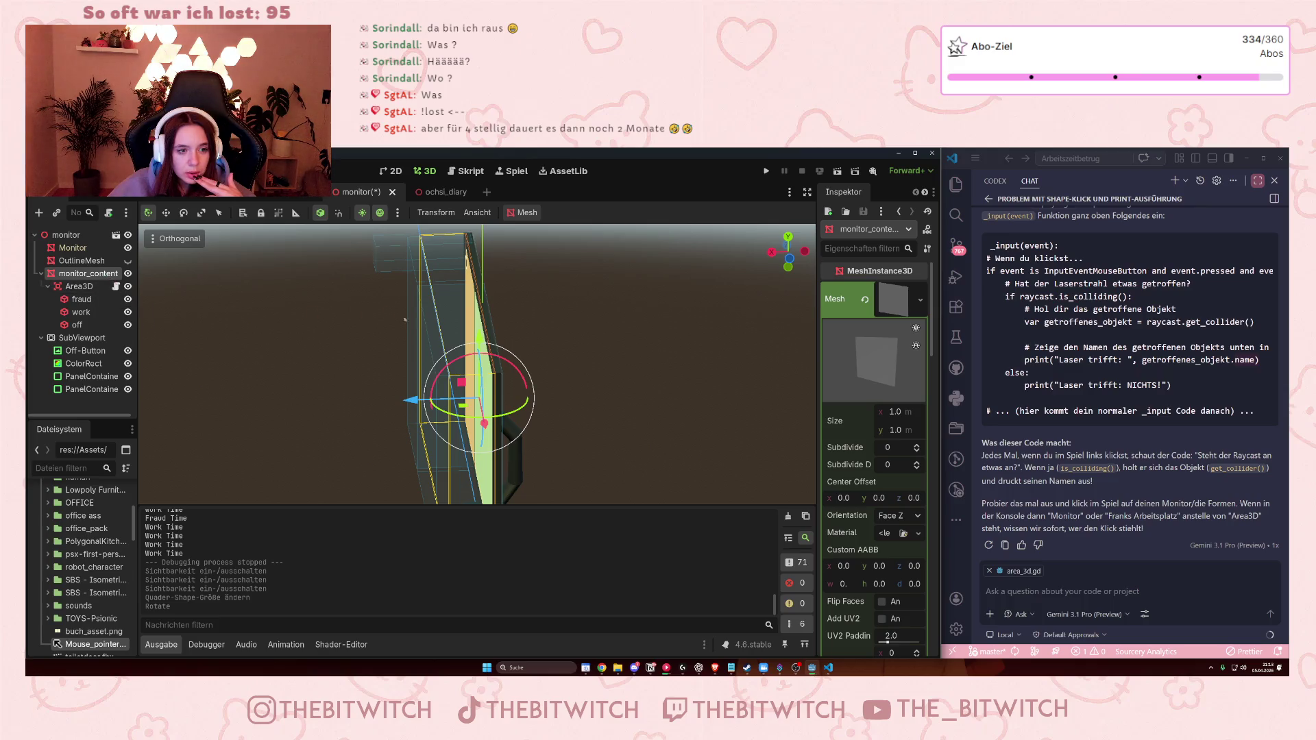
- Resize the fraud, work and off boxes under Area3D to fit their tan, green and off panels
mouse_move(453, 363)
left_mouse_down()
mouse_move(484, 382)
mouse_move(411, 352)
mouse_move(594, 387)
left_mouse_up()
left_click(594, 387)
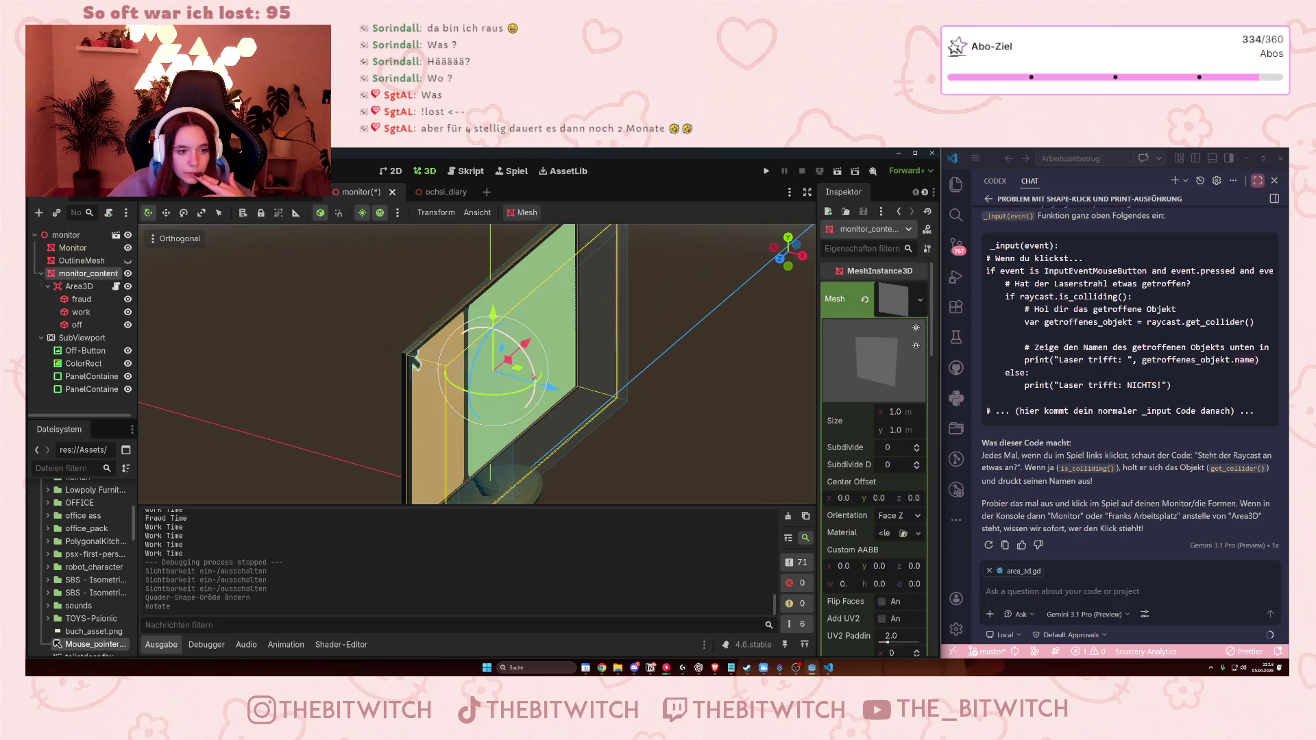
left_click(86, 298)
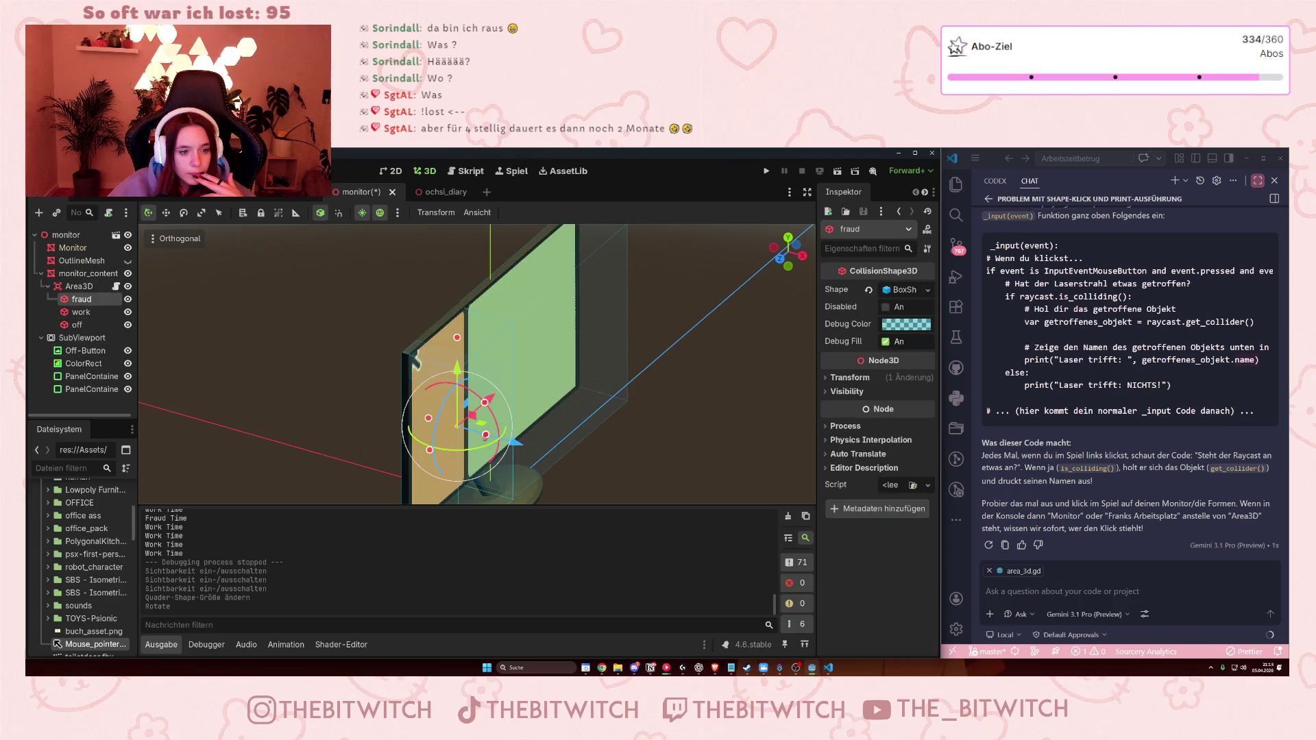
left_click_drag(486, 436, 446, 425)
left_click(573, 361)
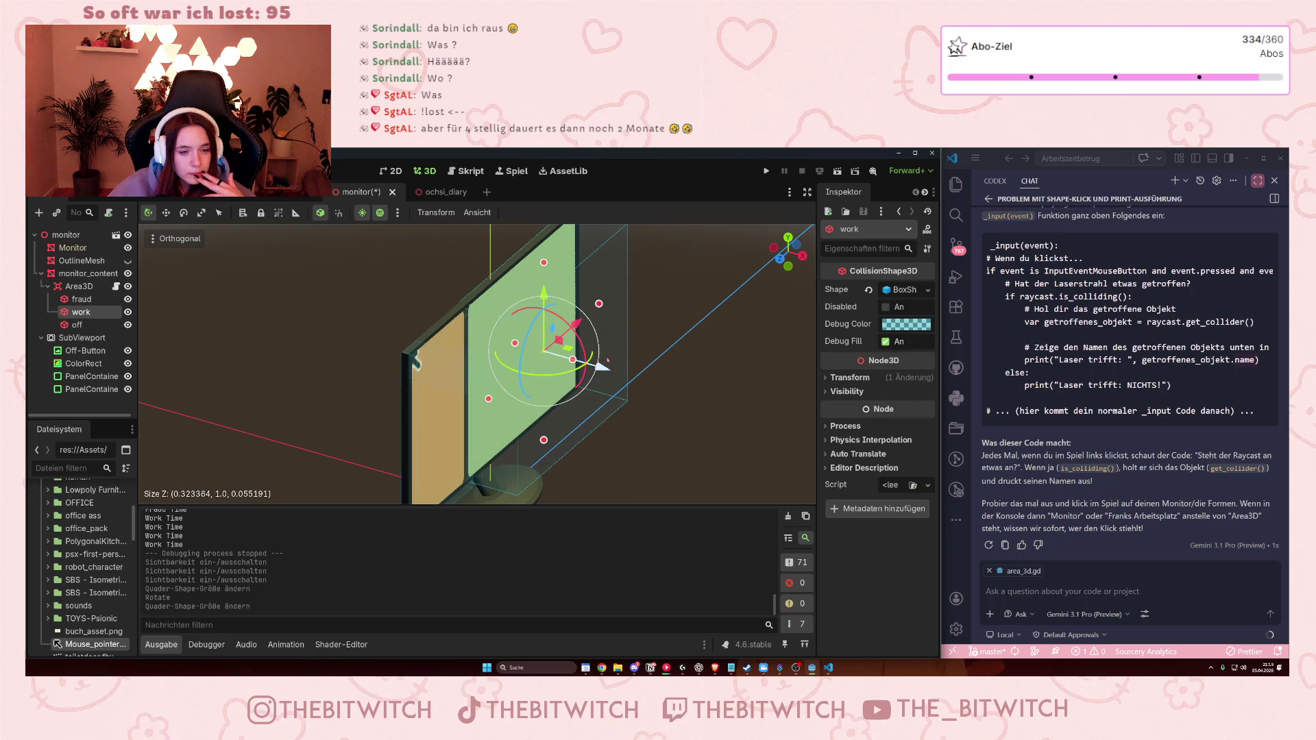
mouse_move(573, 362)
left_mouse_down()
mouse_move(380, 374)
mouse_move(426, 372)
left_mouse_up()
left_click(428, 370)
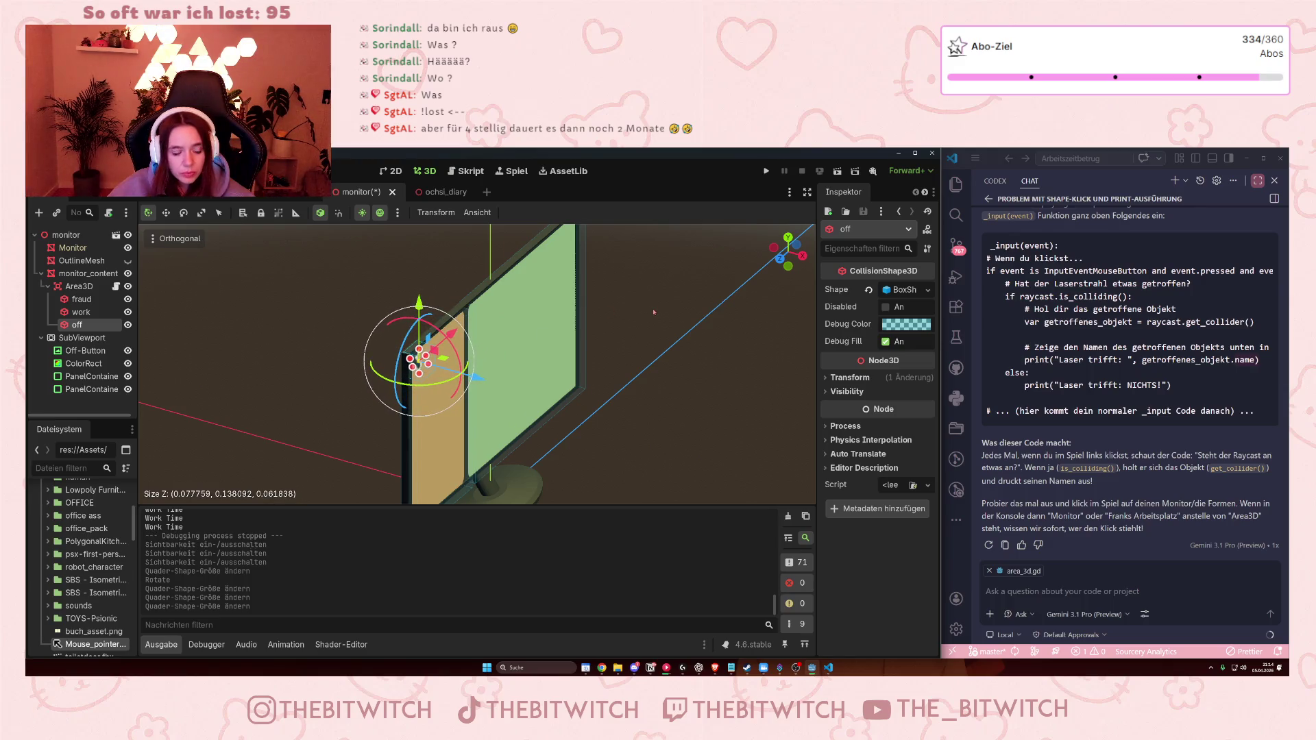
- Save the edited scenes, hide monitor_content and launch the game to test clicks
key("F5")
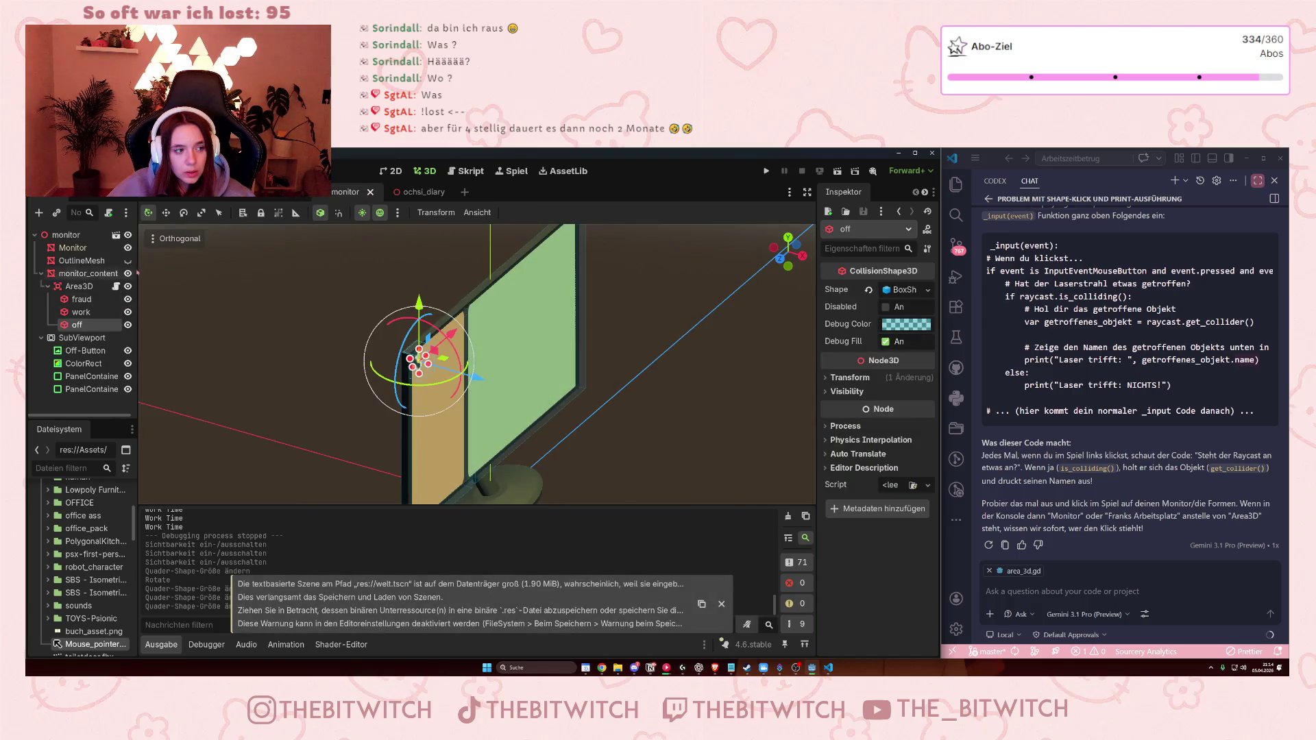
left_click(128, 274)
left_click(694, 386)
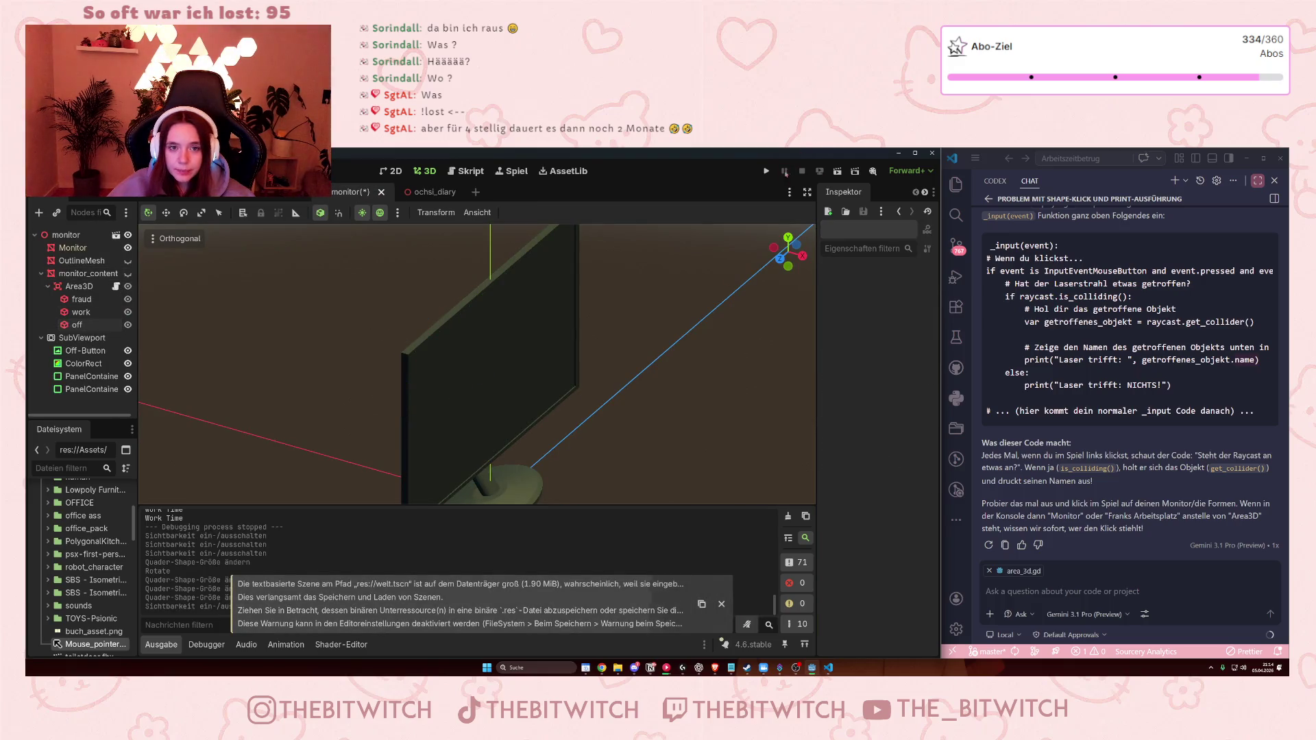
- Run the game, walk to the desk chair, switch on the monitor and restore the window
key("F5")
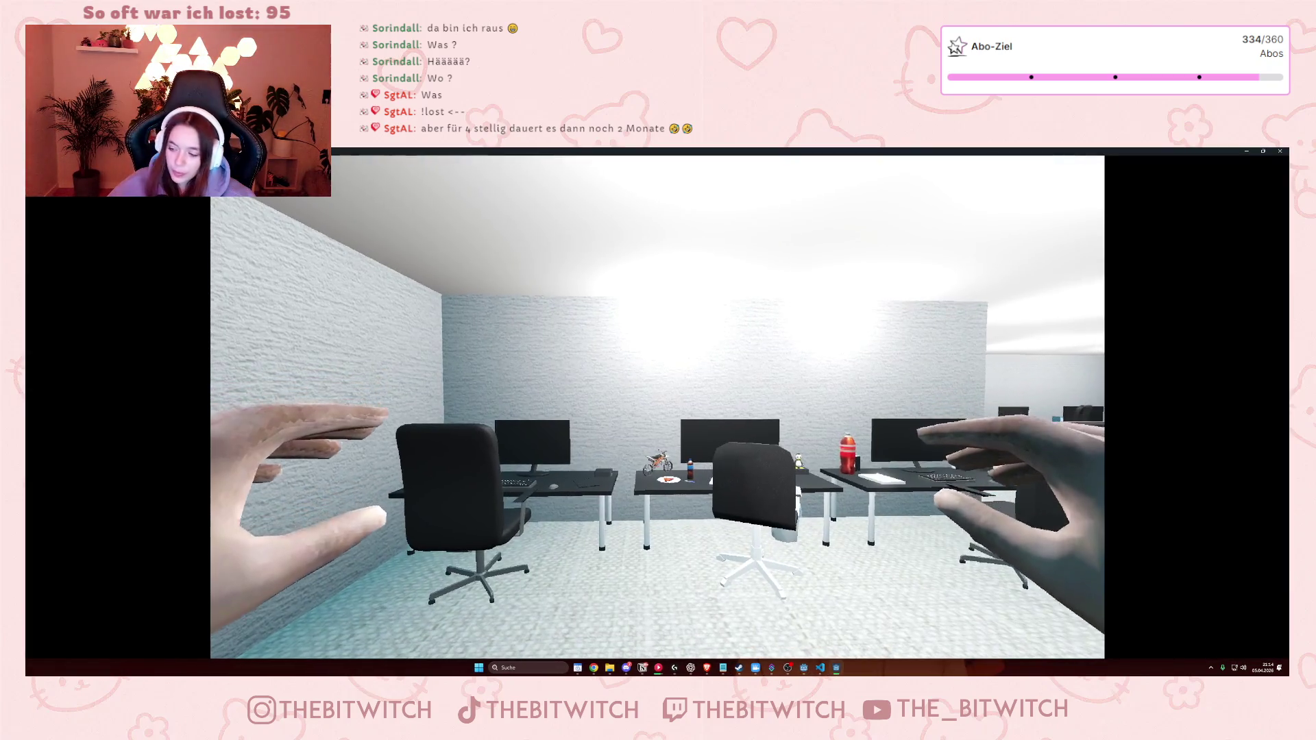
mouse_move(658, 406)
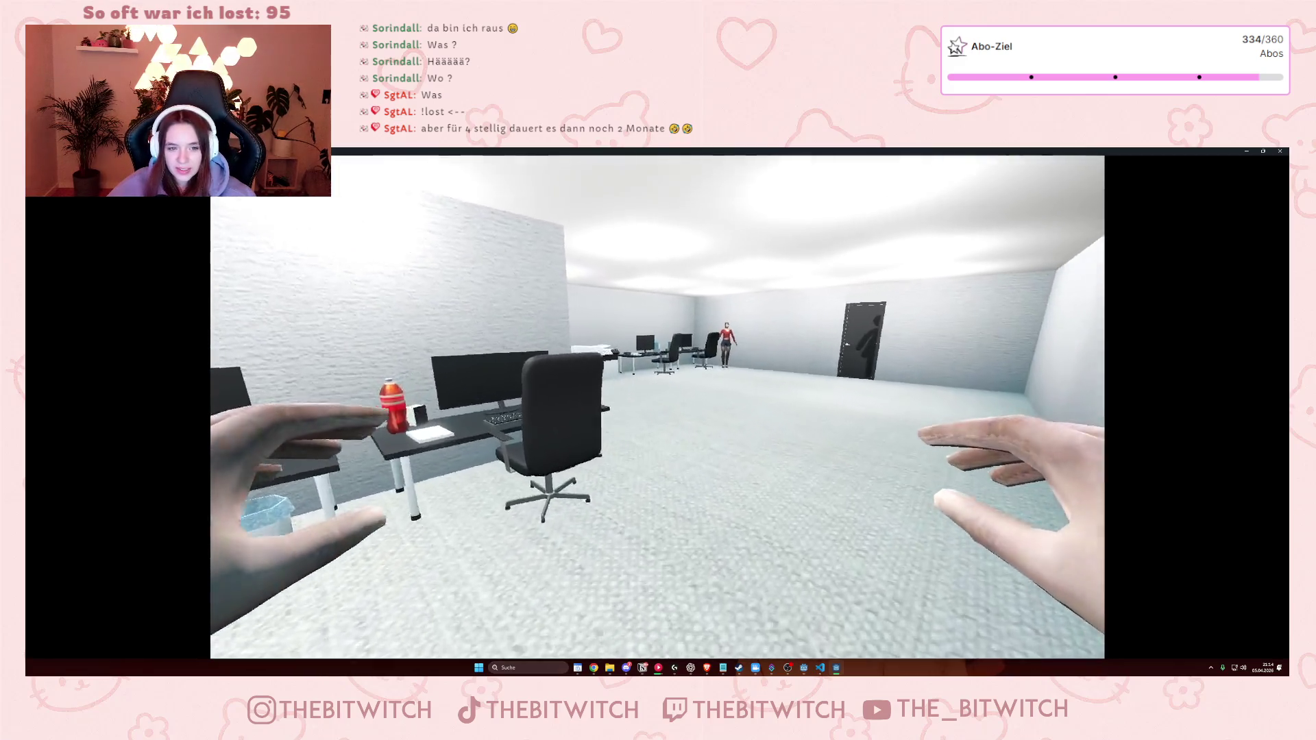
key("w")
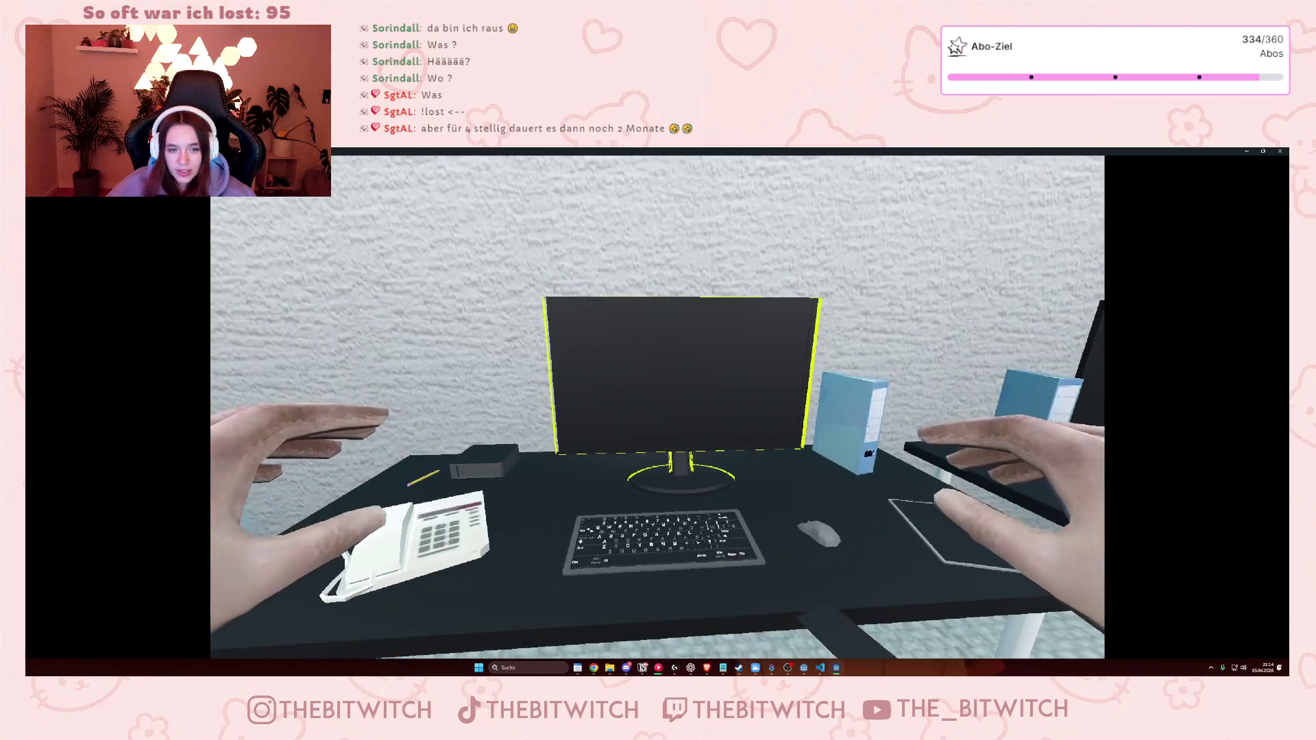
key("e")
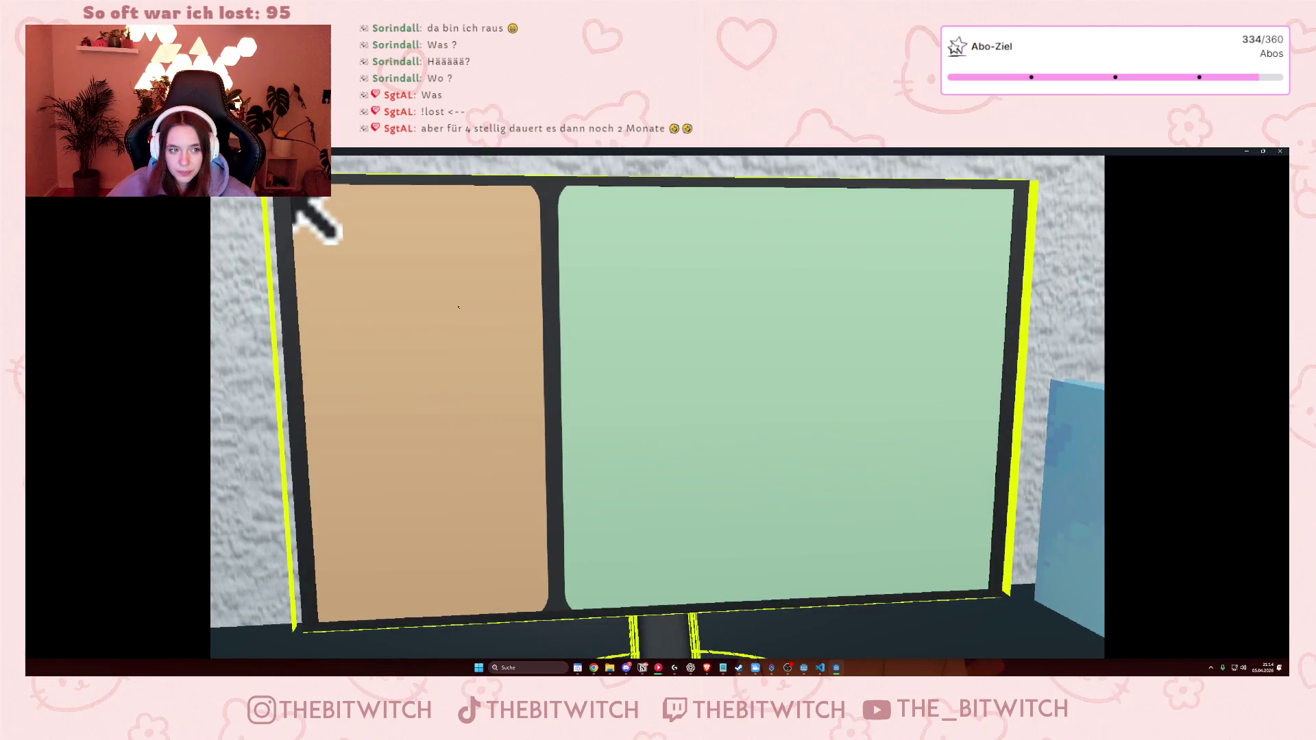
left_click(1262, 152)
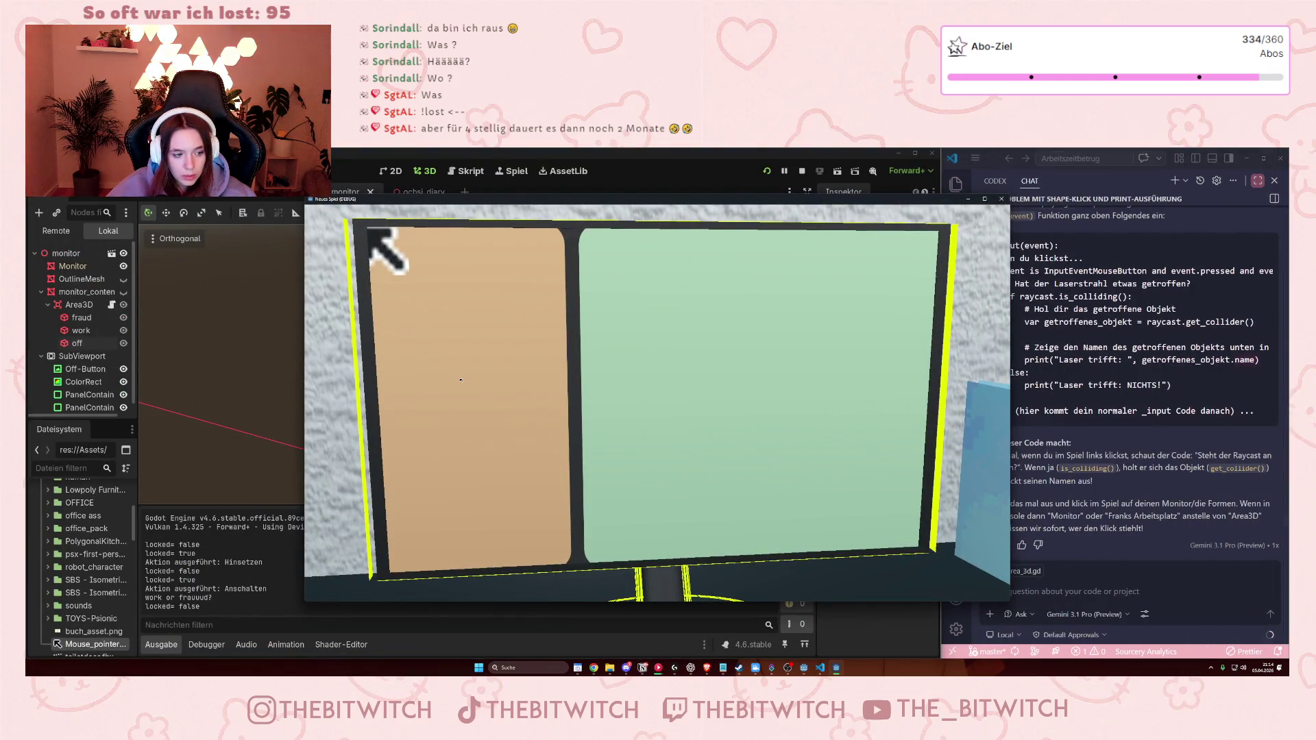
- Click the fraud panel, then a column of points up and down the work panel
left_click(555, 351)
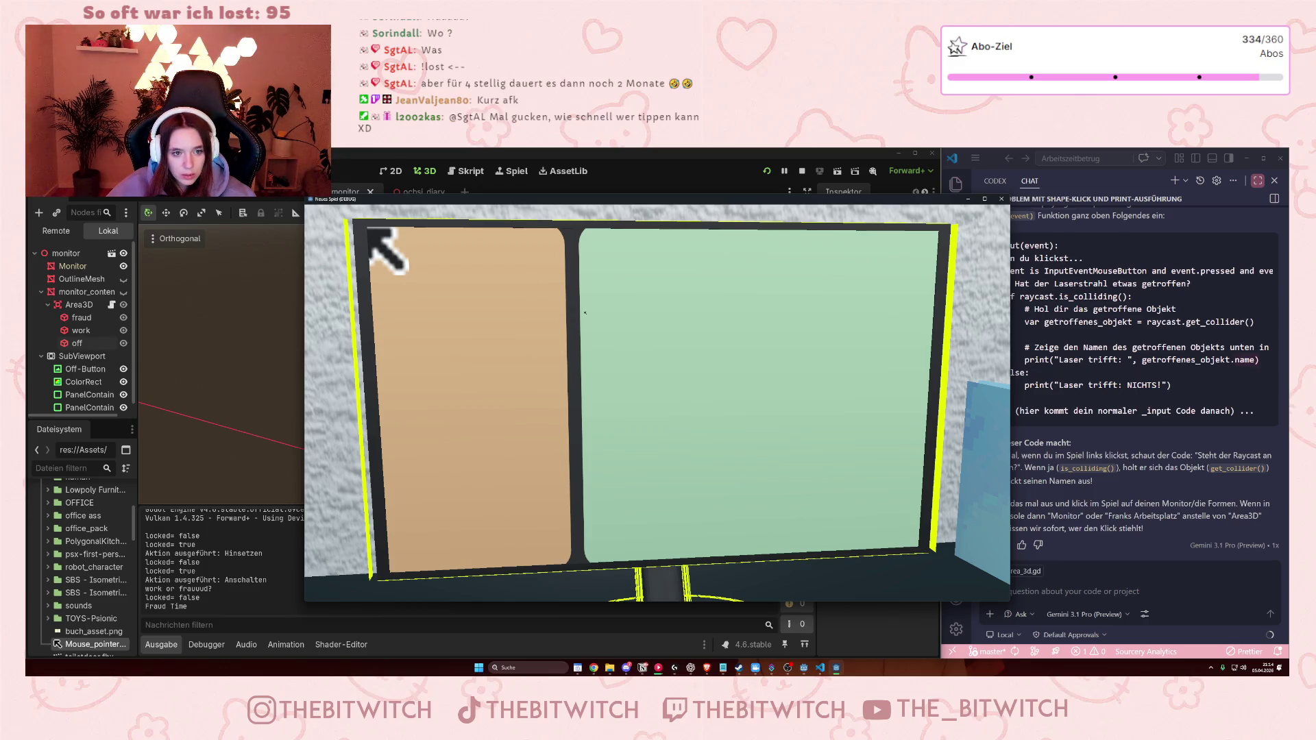
left_click(576, 329)
left_click(577, 363)
left_click(577, 398)
left_click(577, 425)
left_click(578, 459)
left_click(579, 485)
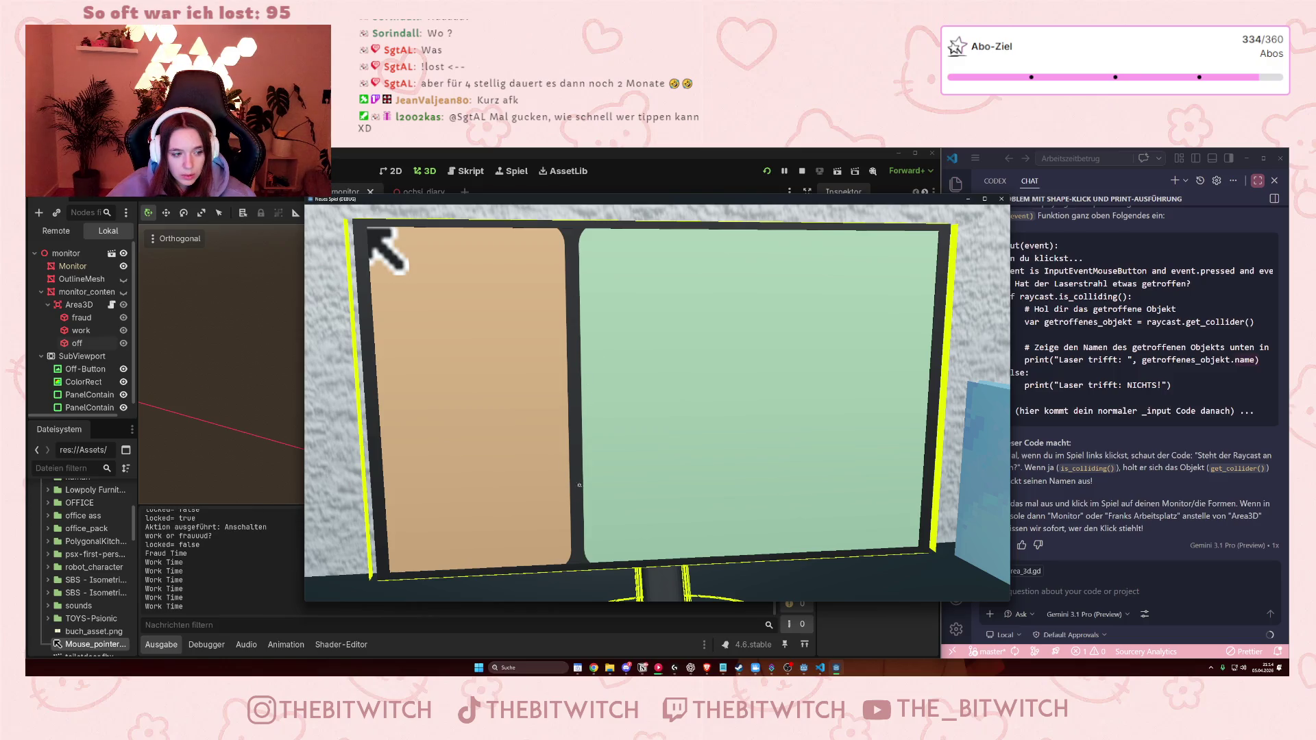
left_click(587, 506)
left_click(586, 507)
left_click(586, 487)
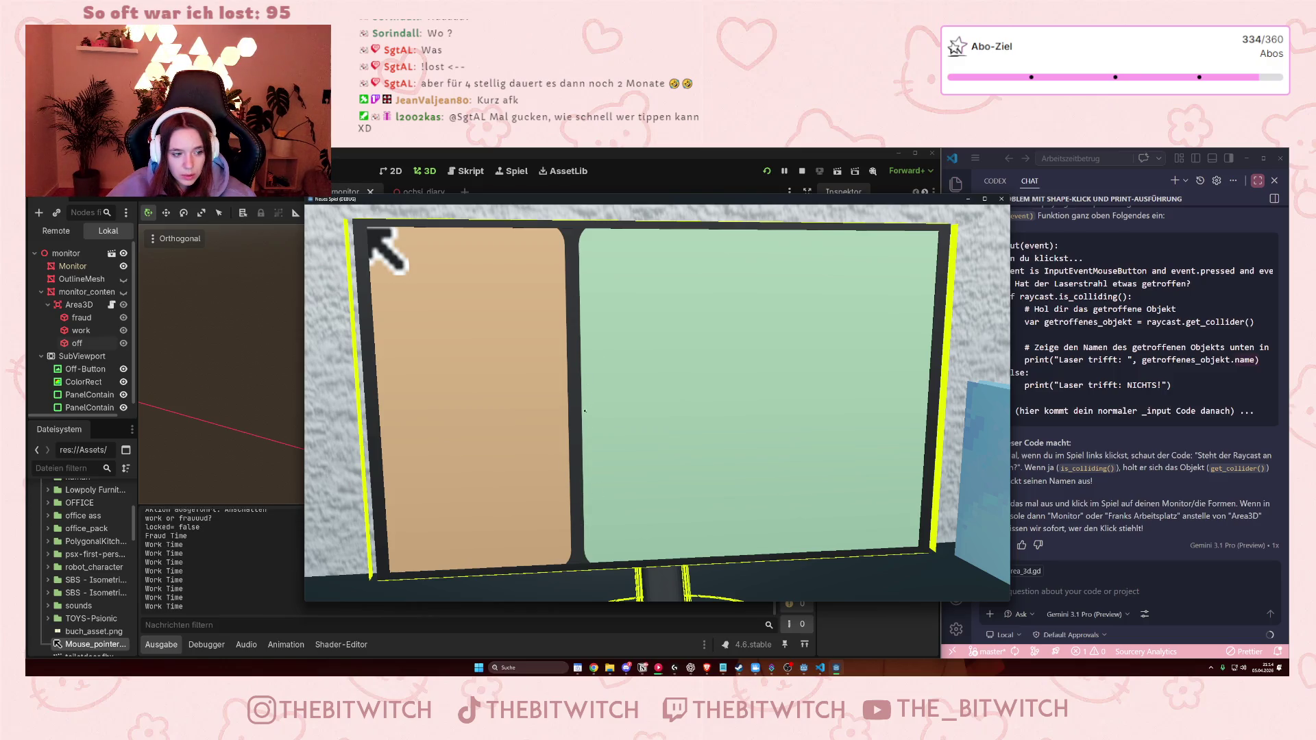
left_click(586, 463)
left_click(587, 435)
left_click(587, 411)
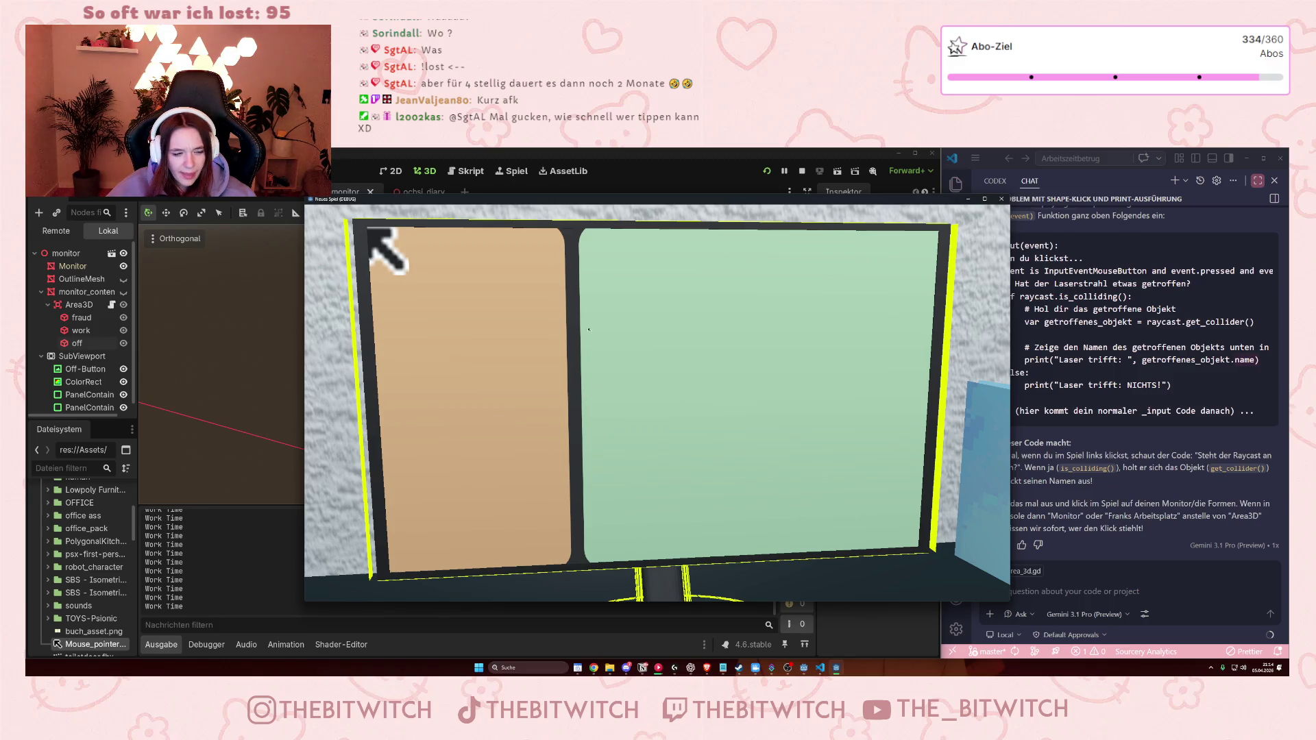
- Click a column of points from top to bottom of the fraud panel
left_click(558, 302)
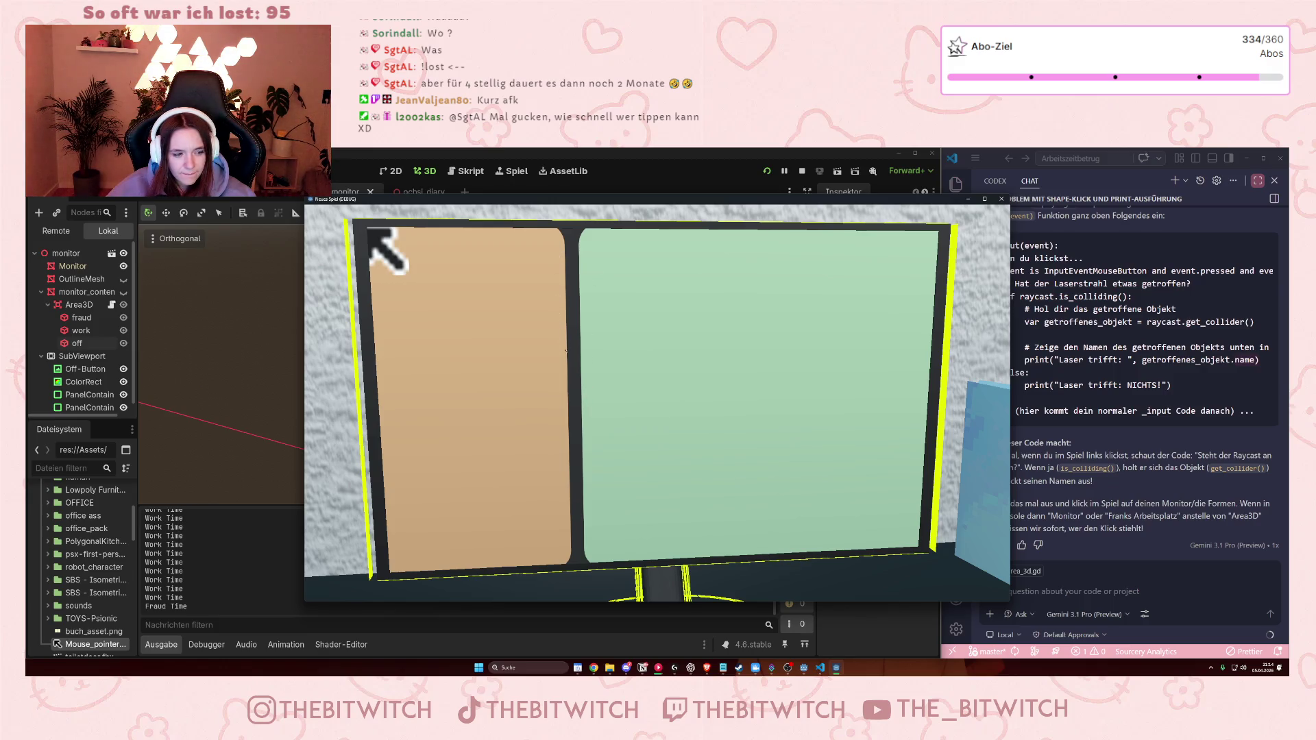
left_click(558, 322)
left_click(558, 343)
left_click(558, 363)
left_click(558, 380)
left_click(558, 398)
left_click(557, 418)
double_click(558, 443)
left_click(555, 453)
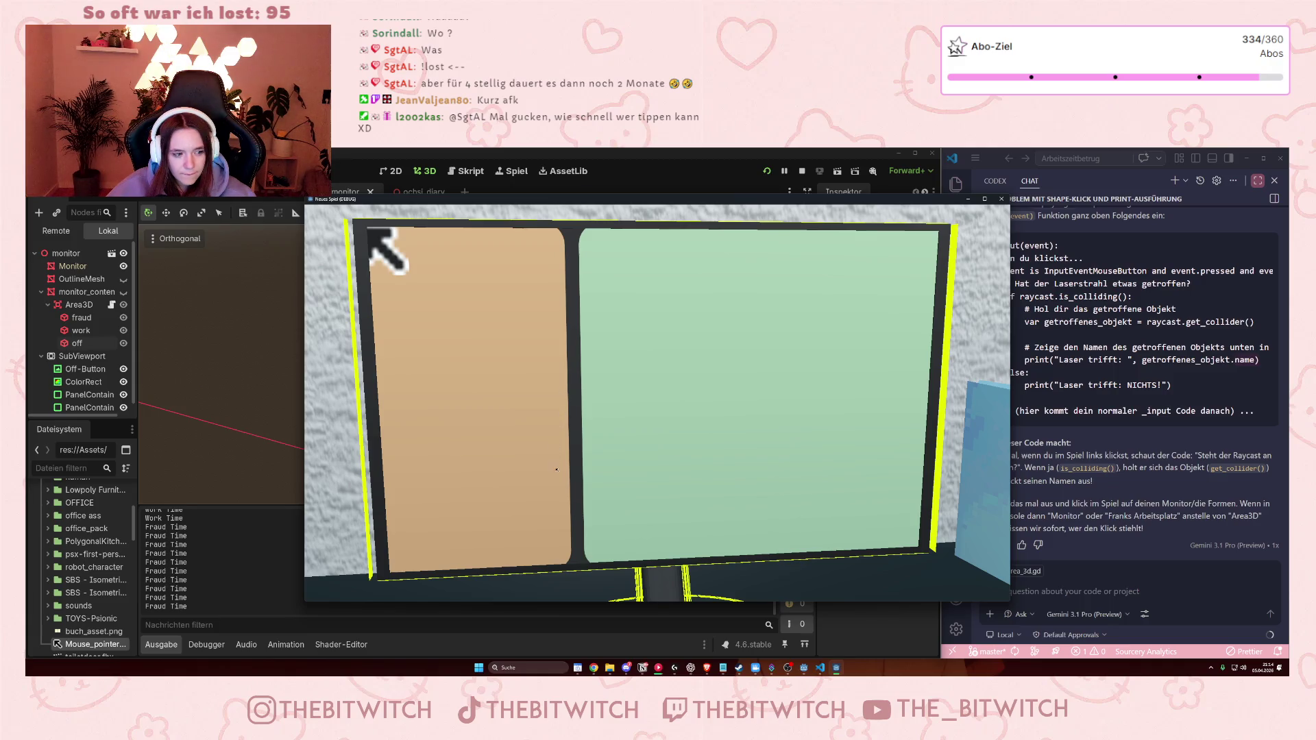
left_click(546, 480)
left_click(541, 493)
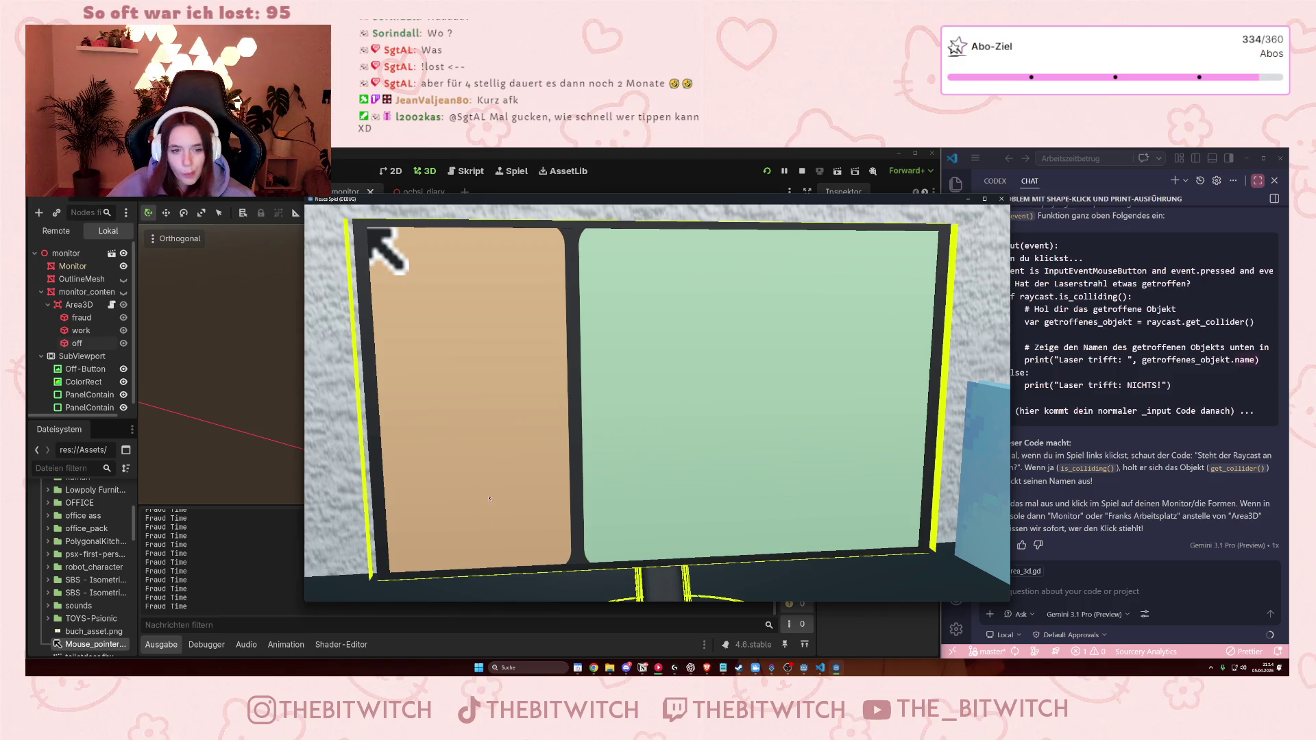
- Test clicks between the panels and on fraud and work, then stop the game and show monitor_content
left_click(610, 373)
left_click(558, 379)
left_click(542, 378)
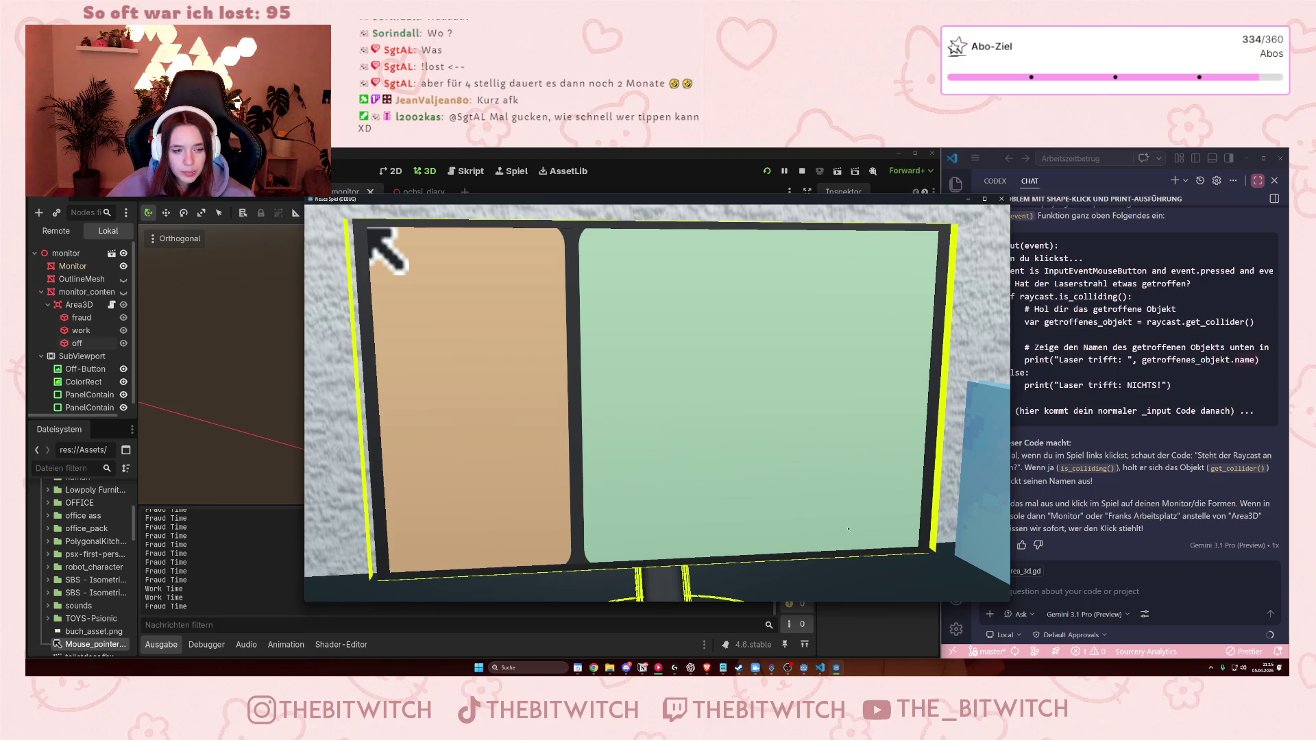
left_click(620, 353)
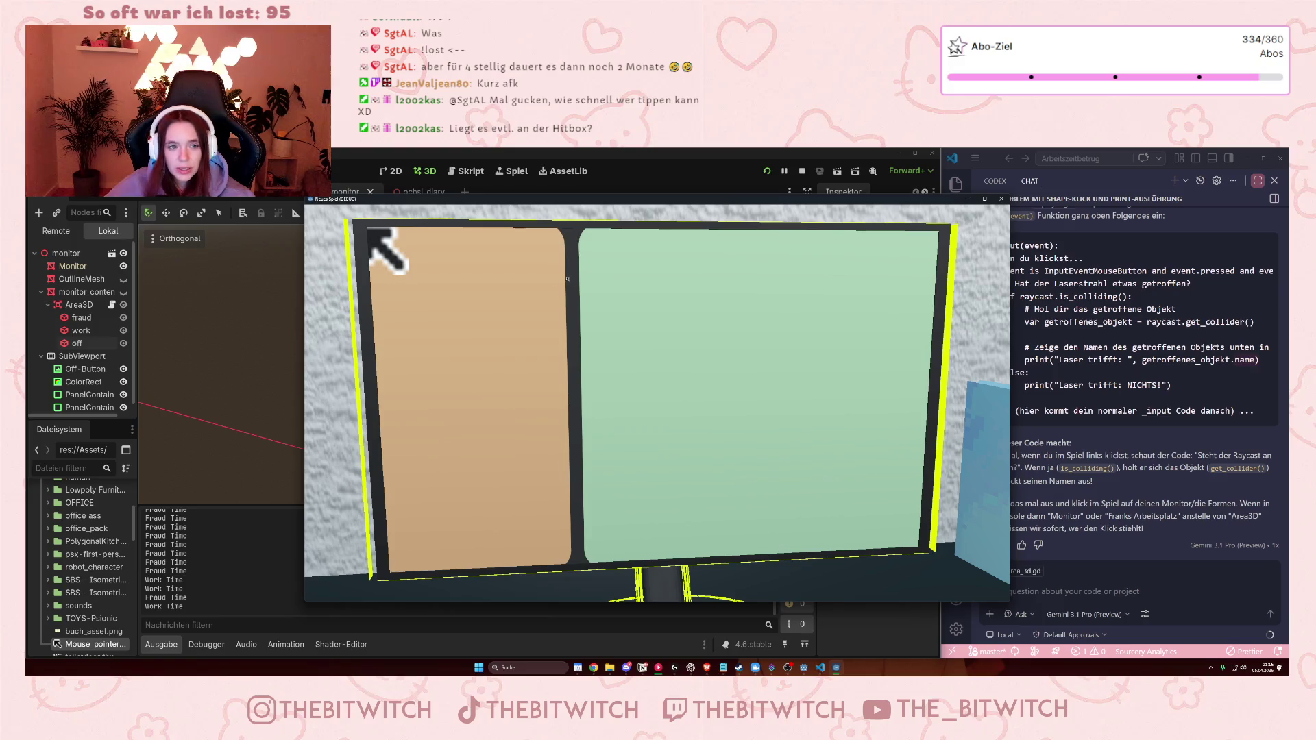
left_click(1001, 200)
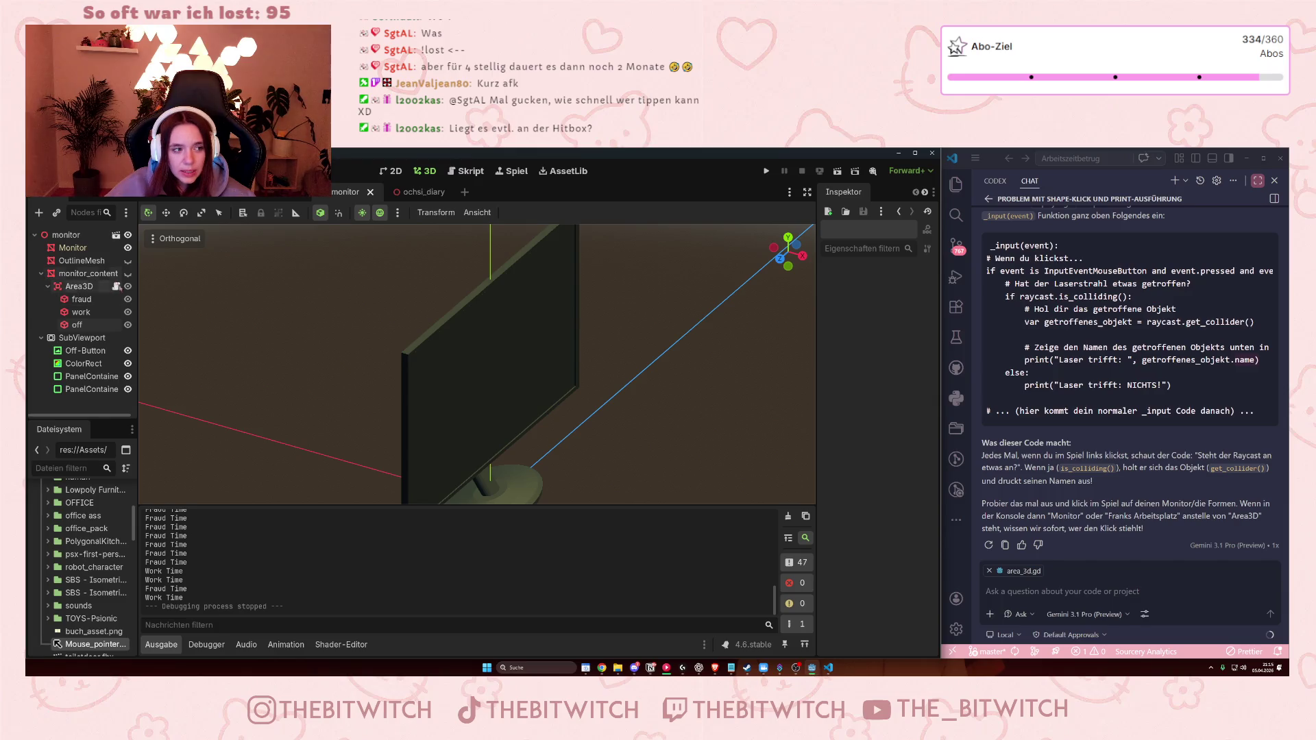
left_click(128, 273)
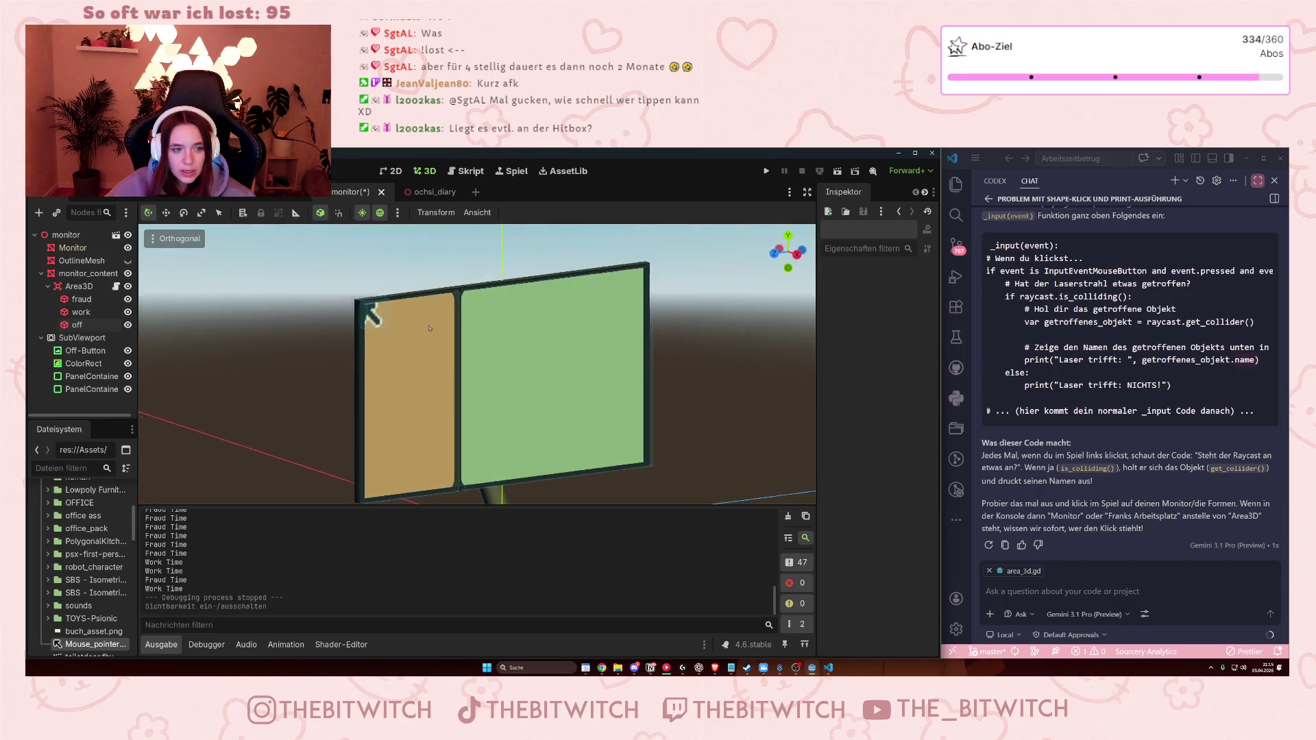
- Orbit over the monitor panels and select the monitor, then its off collision box
left_click_drag(430, 329, 461, 397)
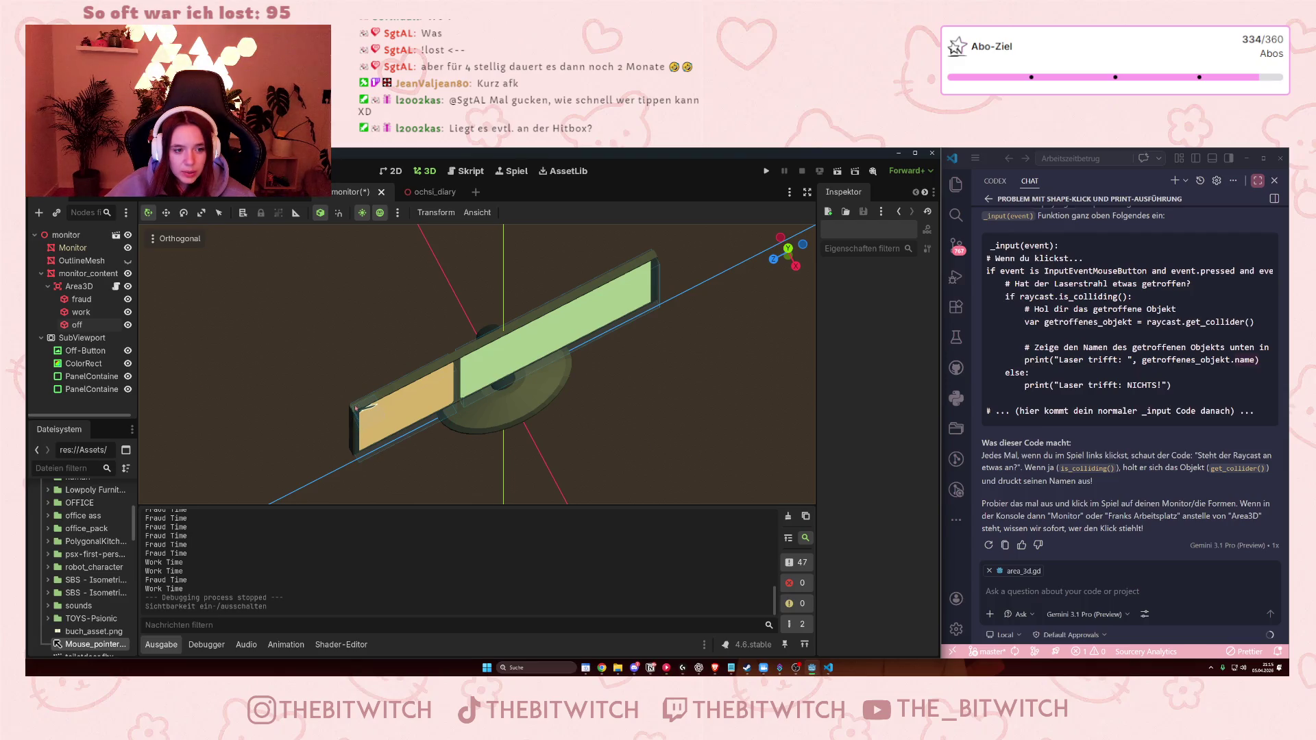
mouse_move(425, 428)
left_mouse_down()
mouse_move(426, 399)
mouse_move(385, 443)
left_mouse_up()
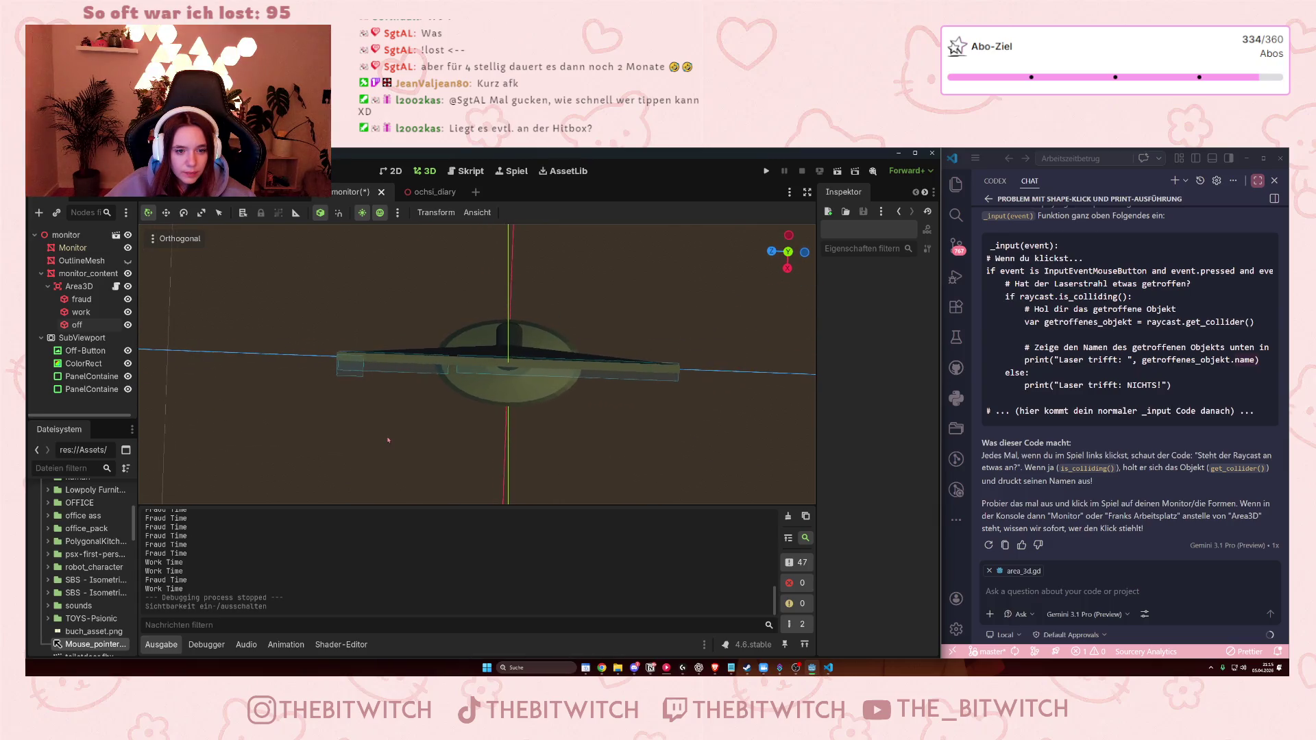
left_click(540, 375)
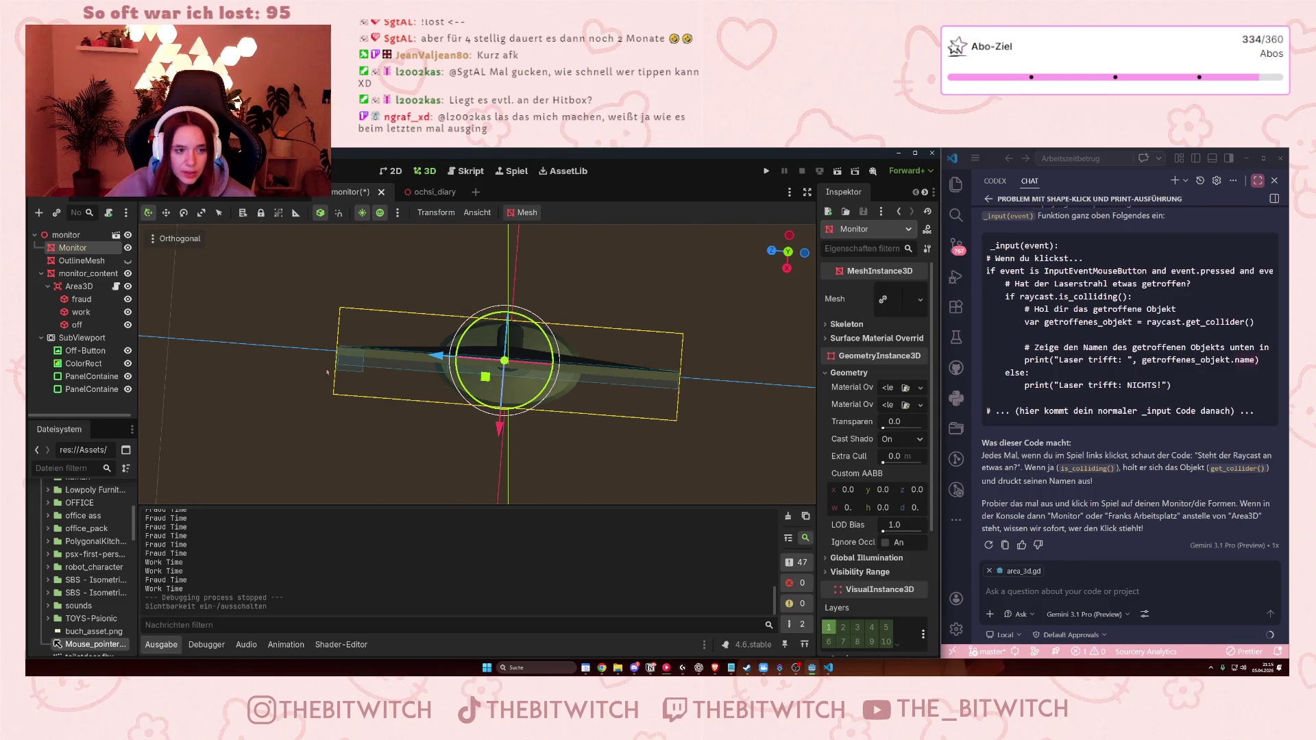
left_click(416, 362)
left_click(416, 361)
- Orbit around to a front-side view of the off box, then open the Welt scene
mouse_move(416, 361)
left_mouse_down()
mouse_move(524, 283)
mouse_move(368, 305)
mouse_move(396, 373)
left_mouse_up()
left_click_drag(513, 395, 626, 477)
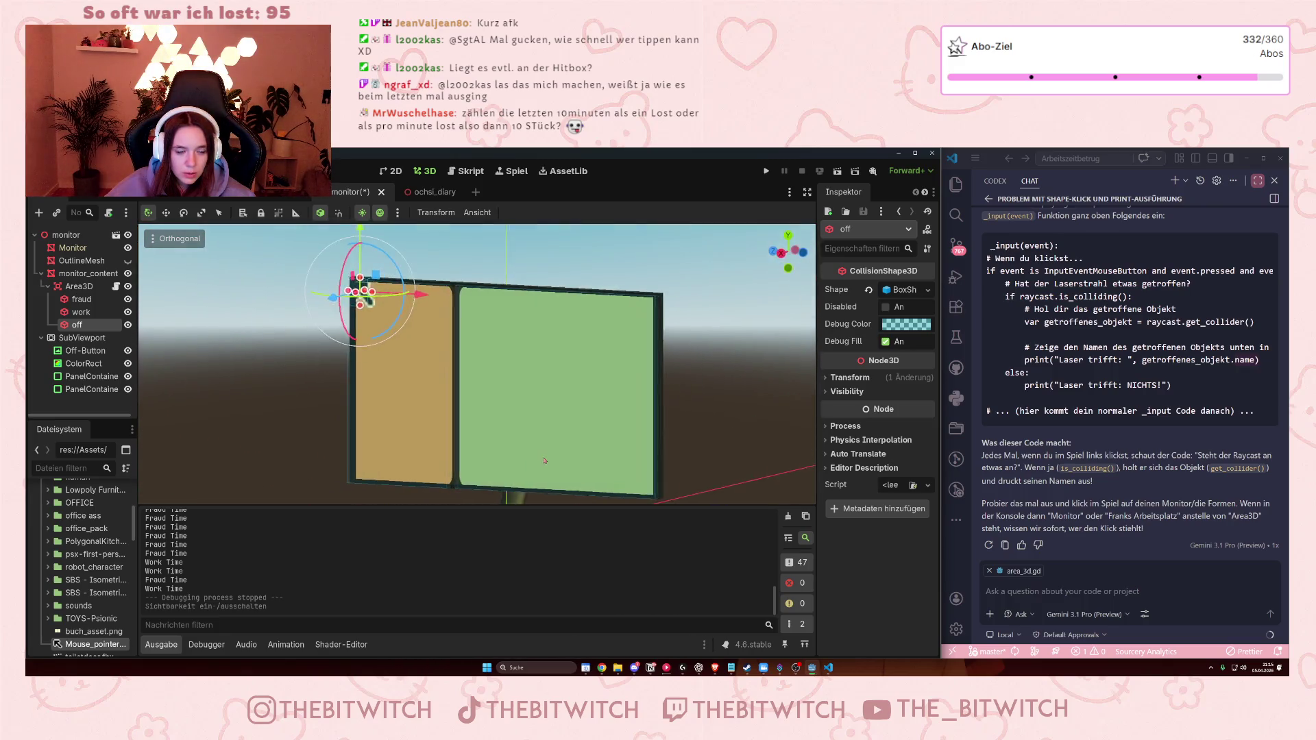
left_click(175, 198)
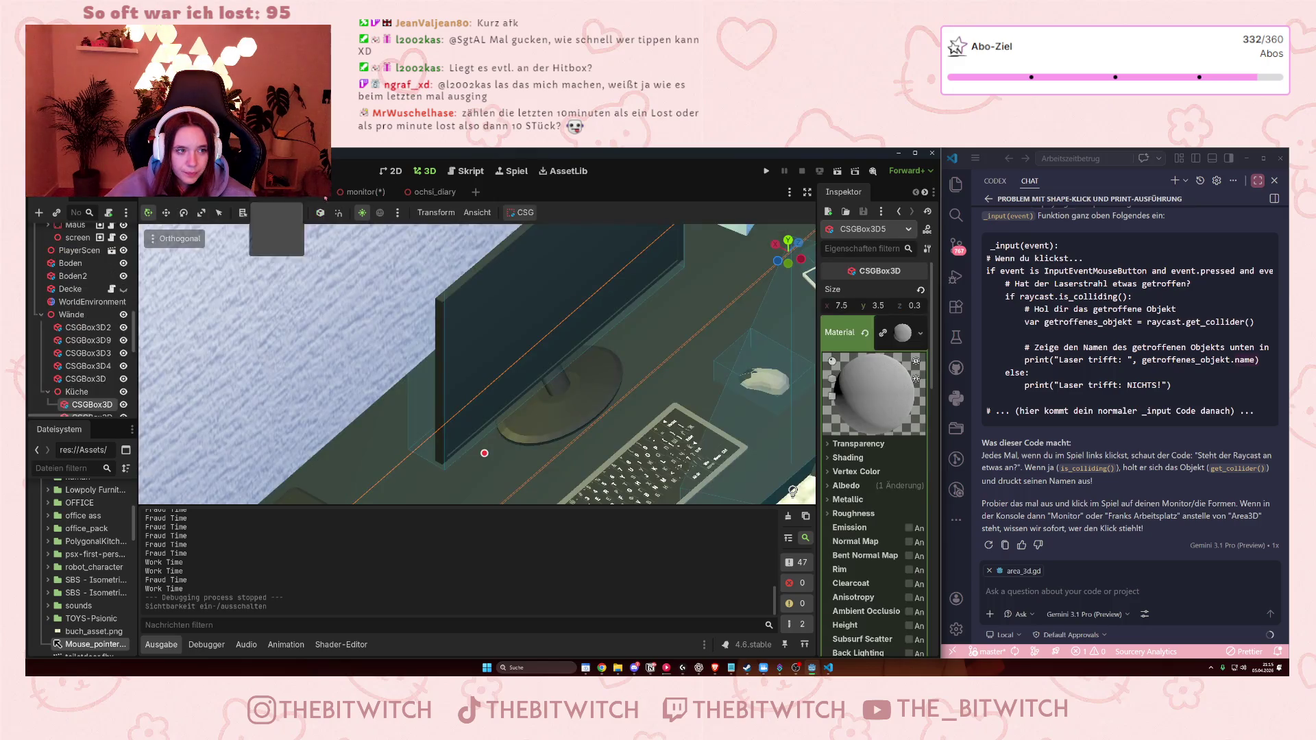
- Return to the monitor scene and toggle monitor_content off and back on
left_click(364, 192)
left_click(128, 274)
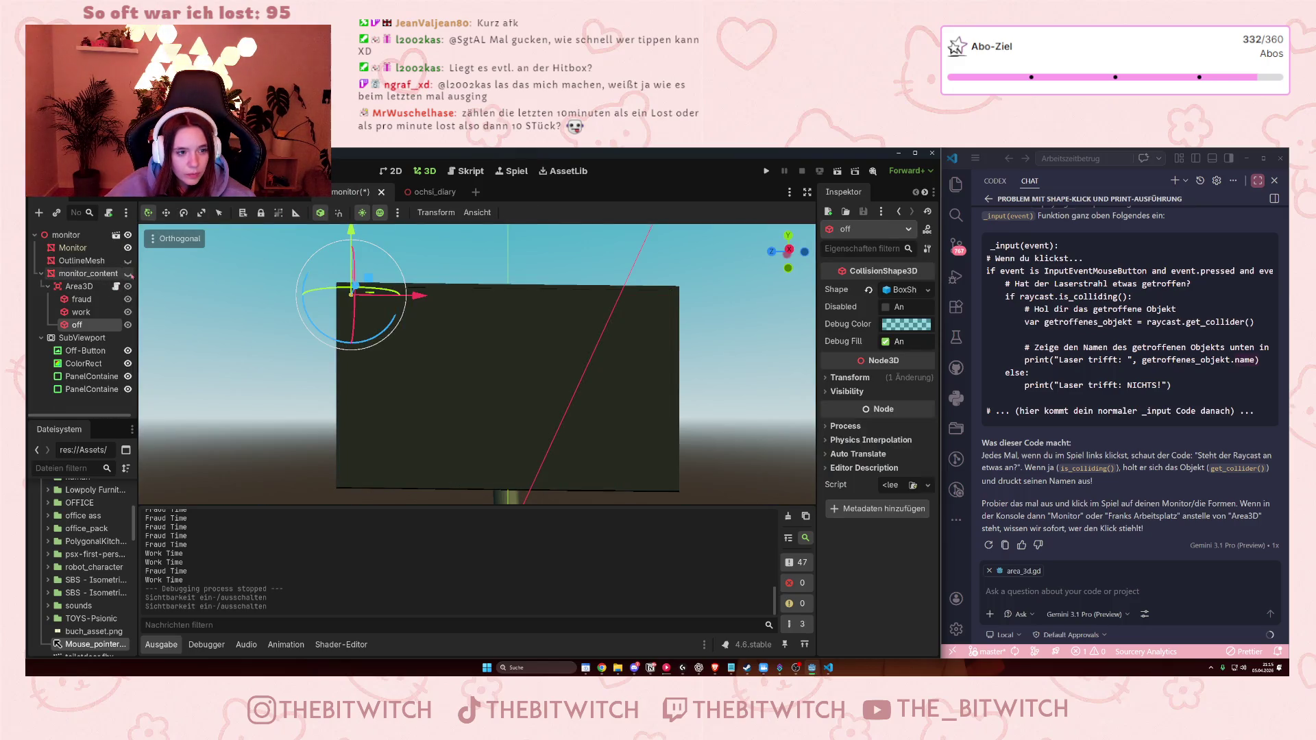
left_click(129, 274)
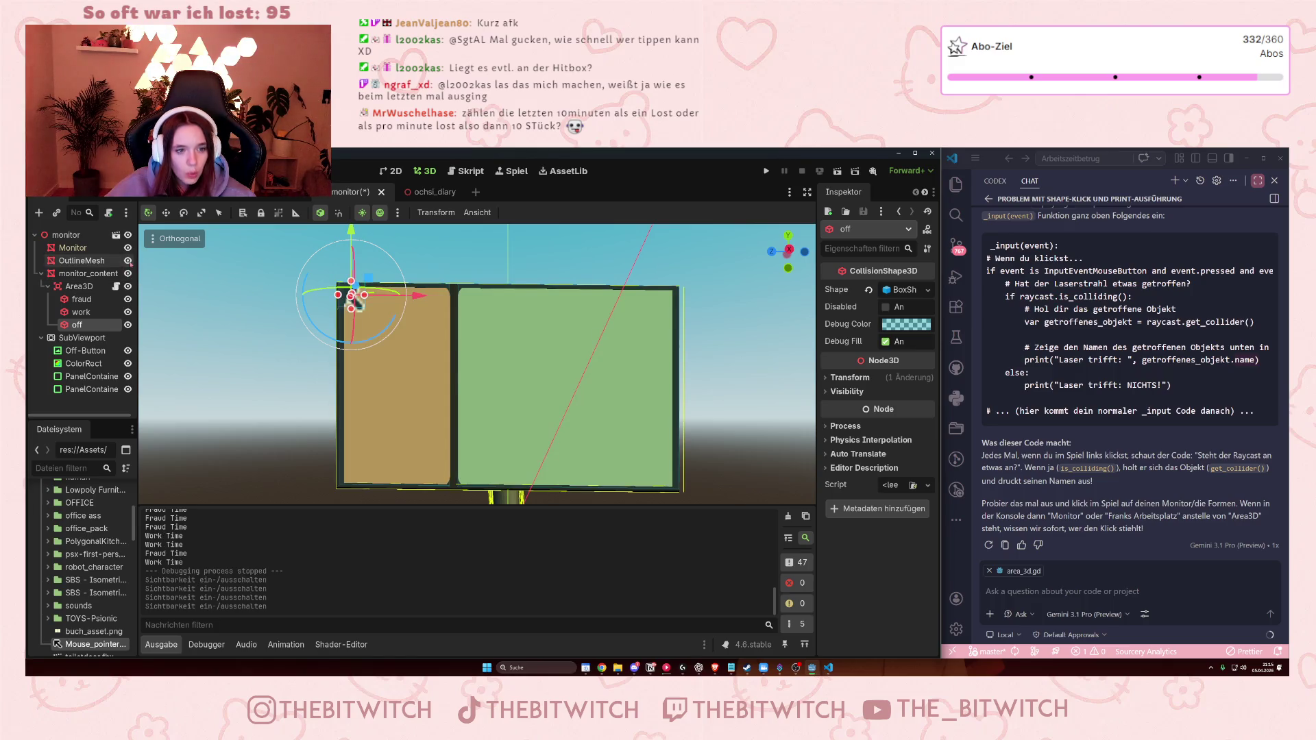
mouse_move(354, 301)
left_mouse_down()
mouse_move(442, 495)
mouse_move(359, 311)
left_mouse_up()
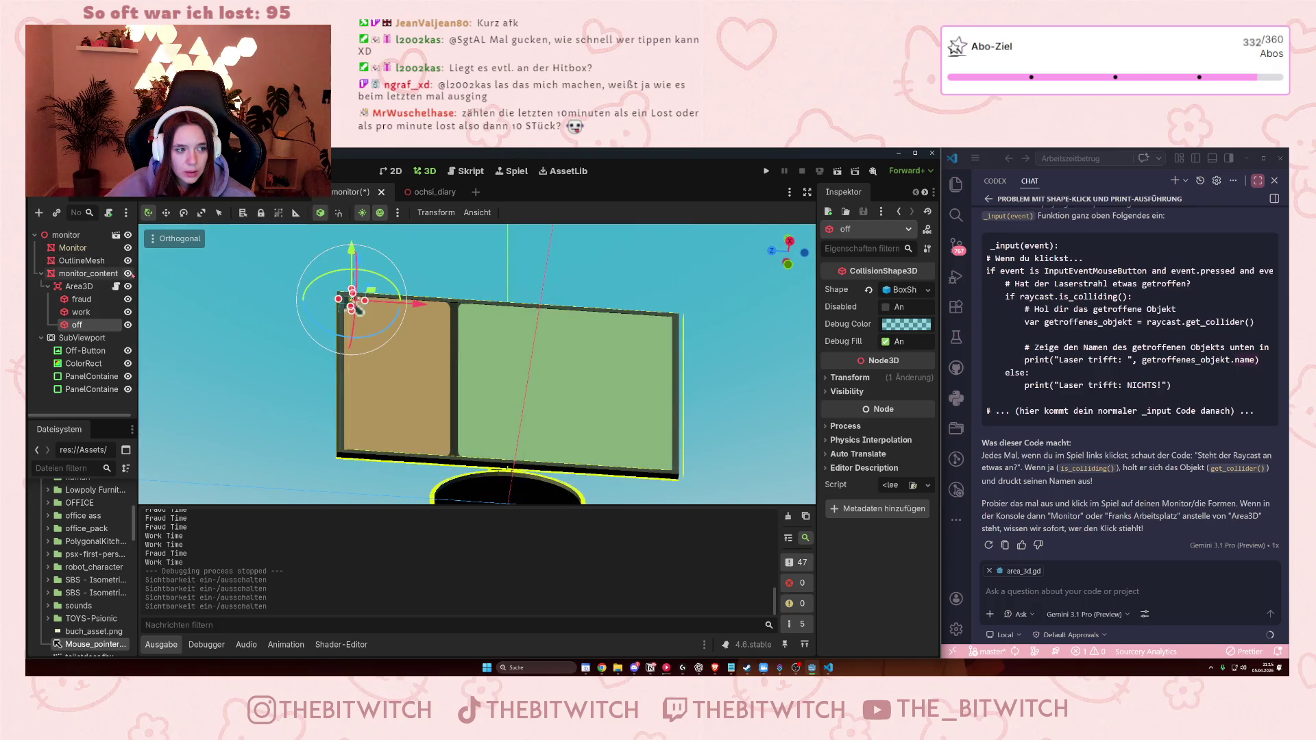
- Hide monitor_content and the yellow OutlineMesh, leaving the bare monitor, and save the scene
left_click(128, 274)
left_click(128, 261)
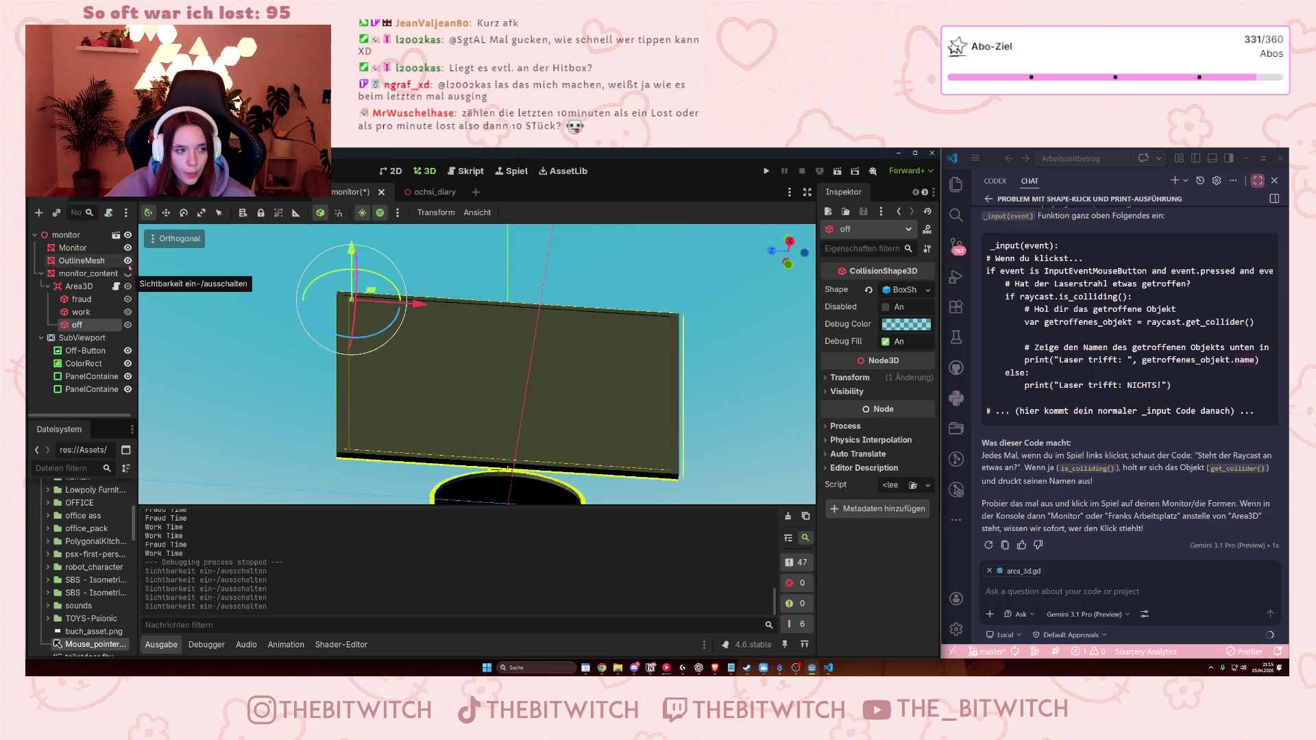
mouse_move(370, 411)
left_mouse_down()
mouse_move(367, 497)
mouse_move(361, 482)
left_mouse_up()
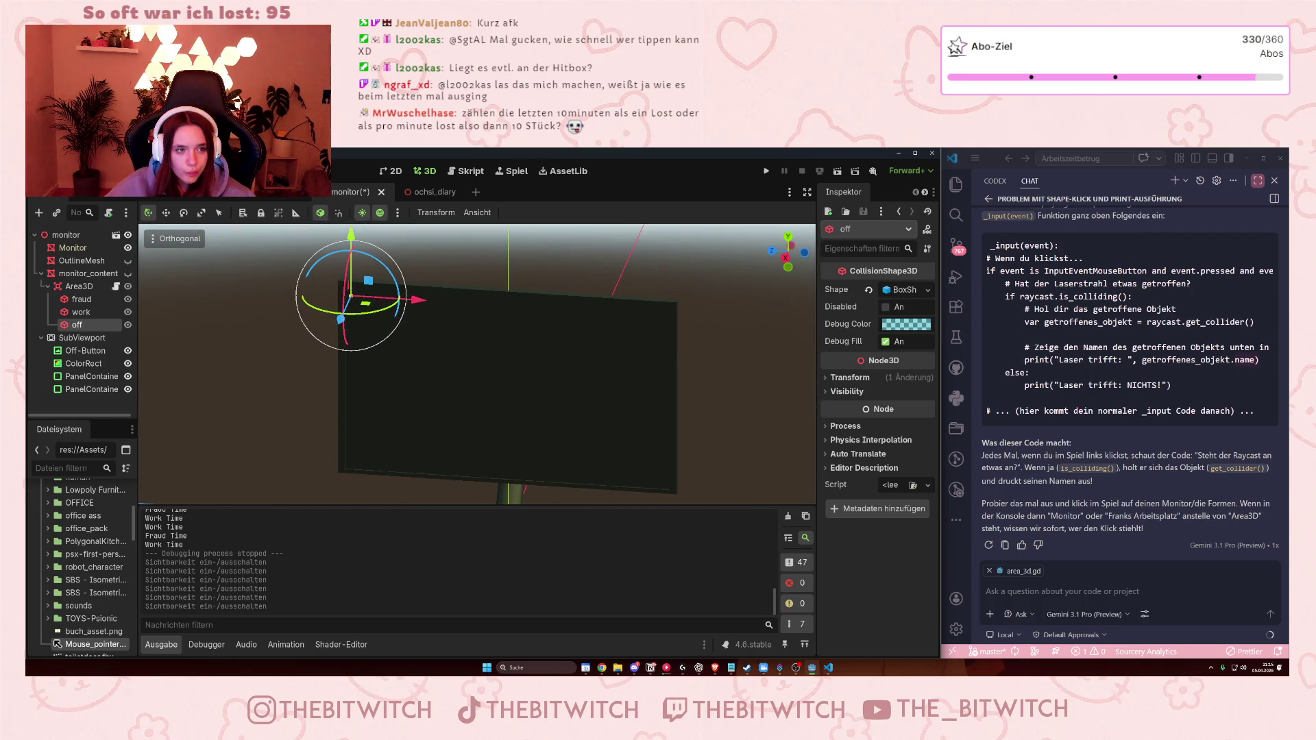
key("ctrl+s")
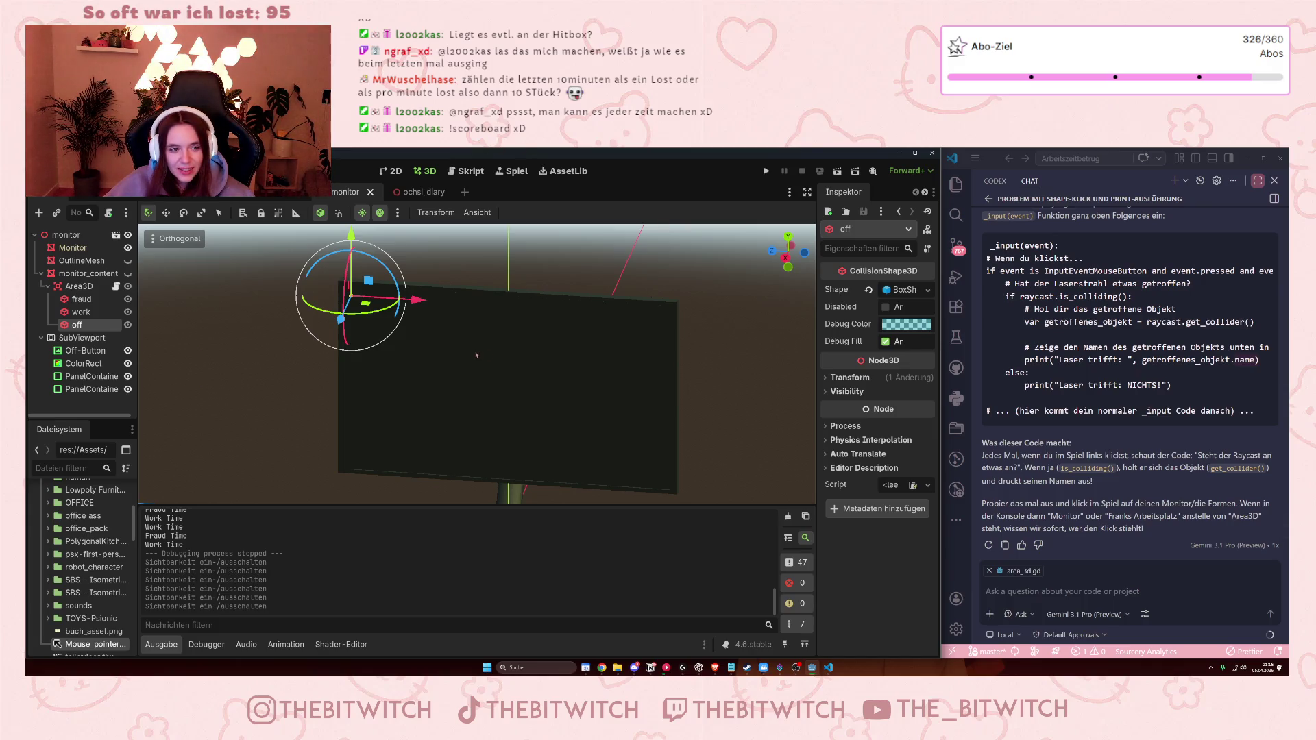
- Zoom into the monitor corner, toggling monitor_content on and off to compare the off box with the panels
scroll(422, 333, "up", 3)
scroll(422, 333, "up", 3)
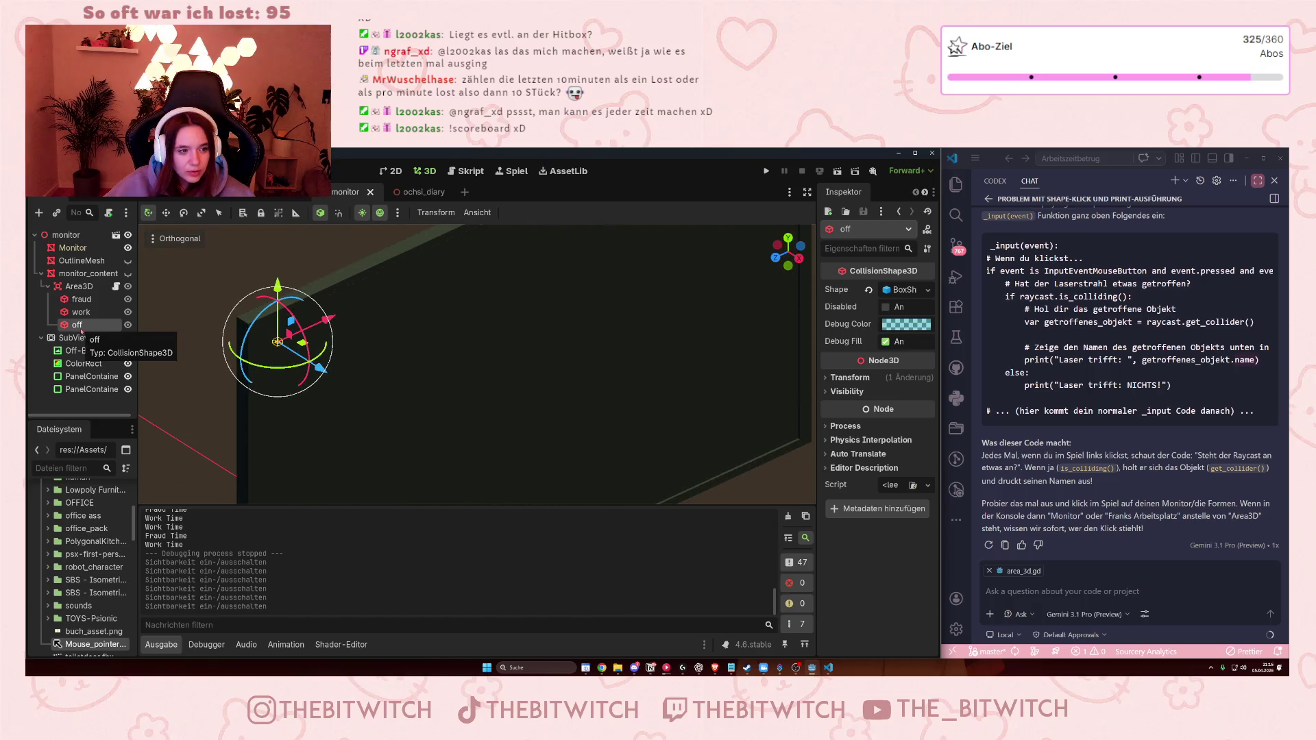
left_click(127, 274)
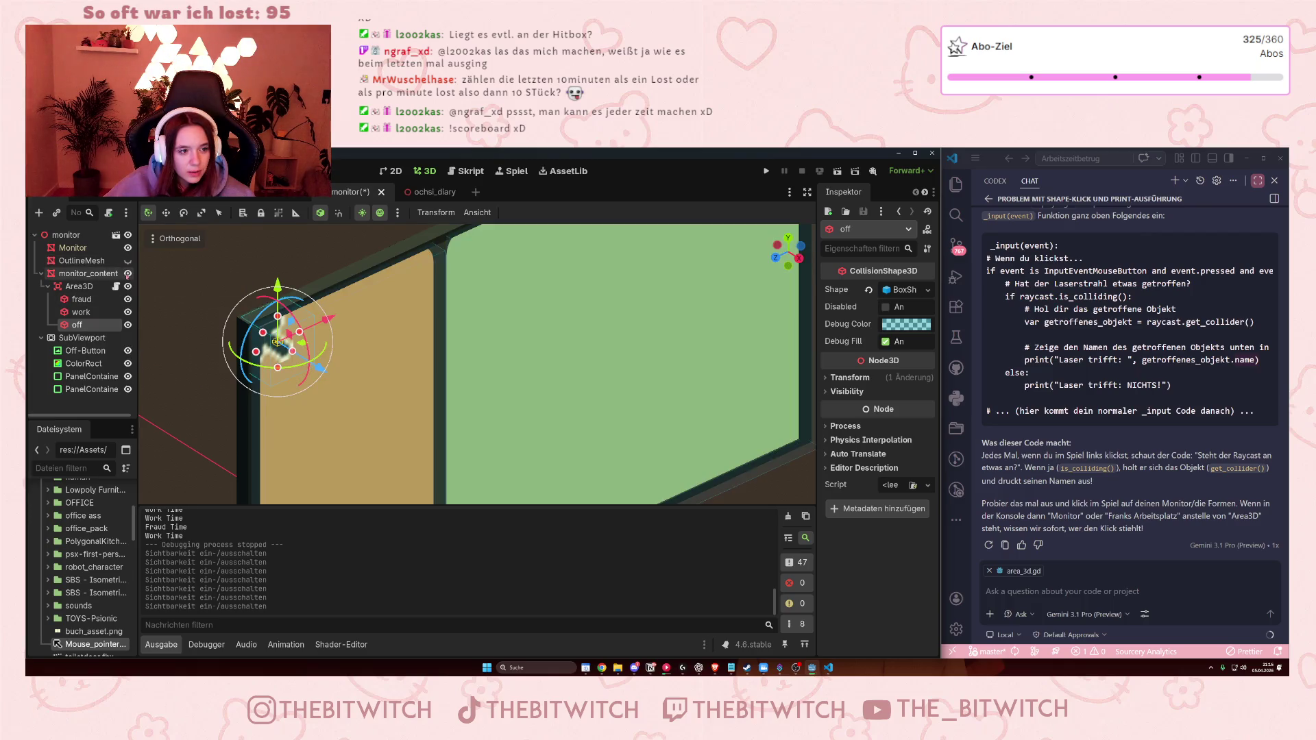
scroll(221, 330, "up", 5)
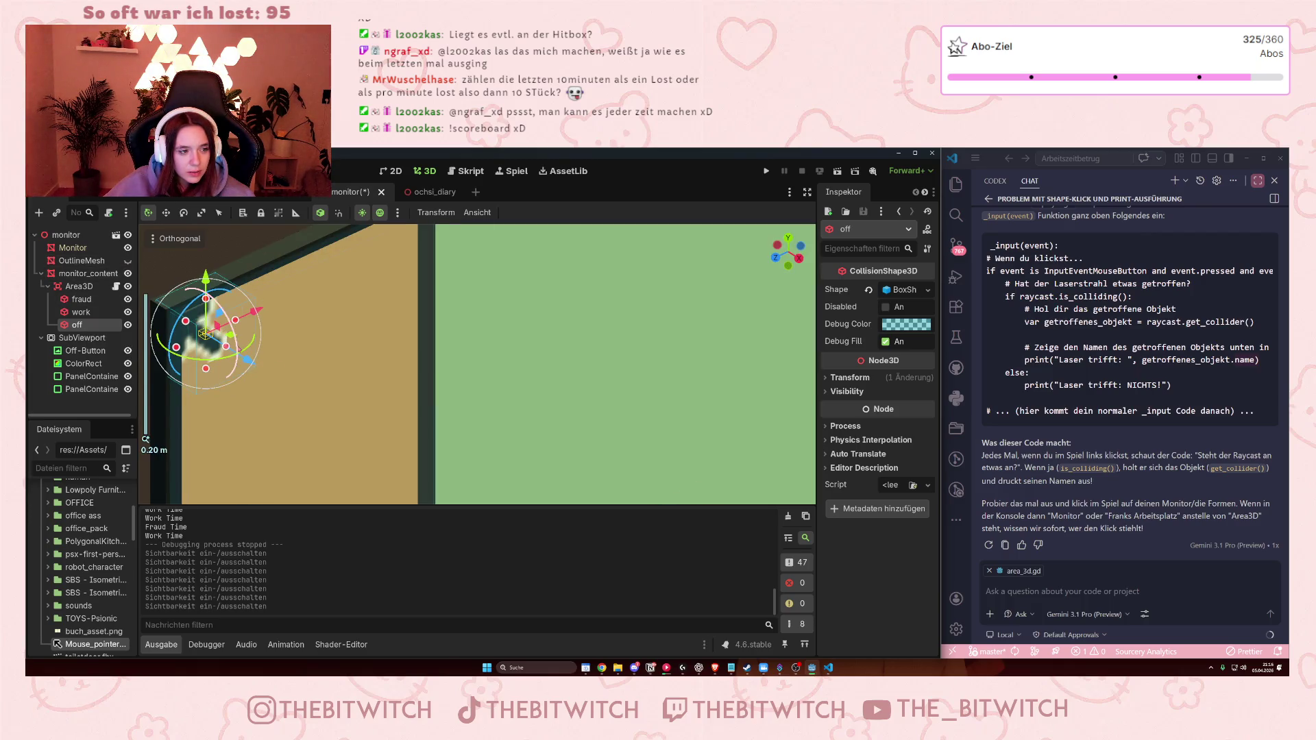
scroll(221, 329, "down", 3)
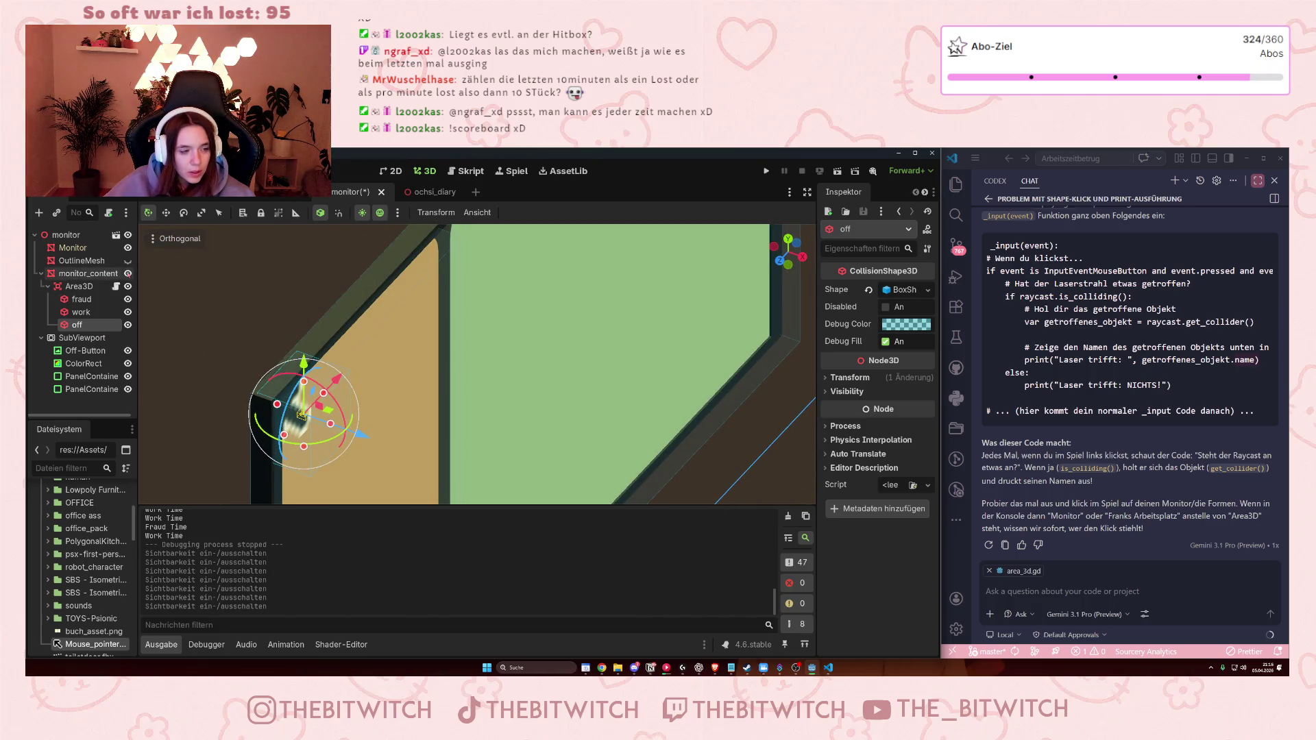
left_click(128, 274)
left_click(128, 273)
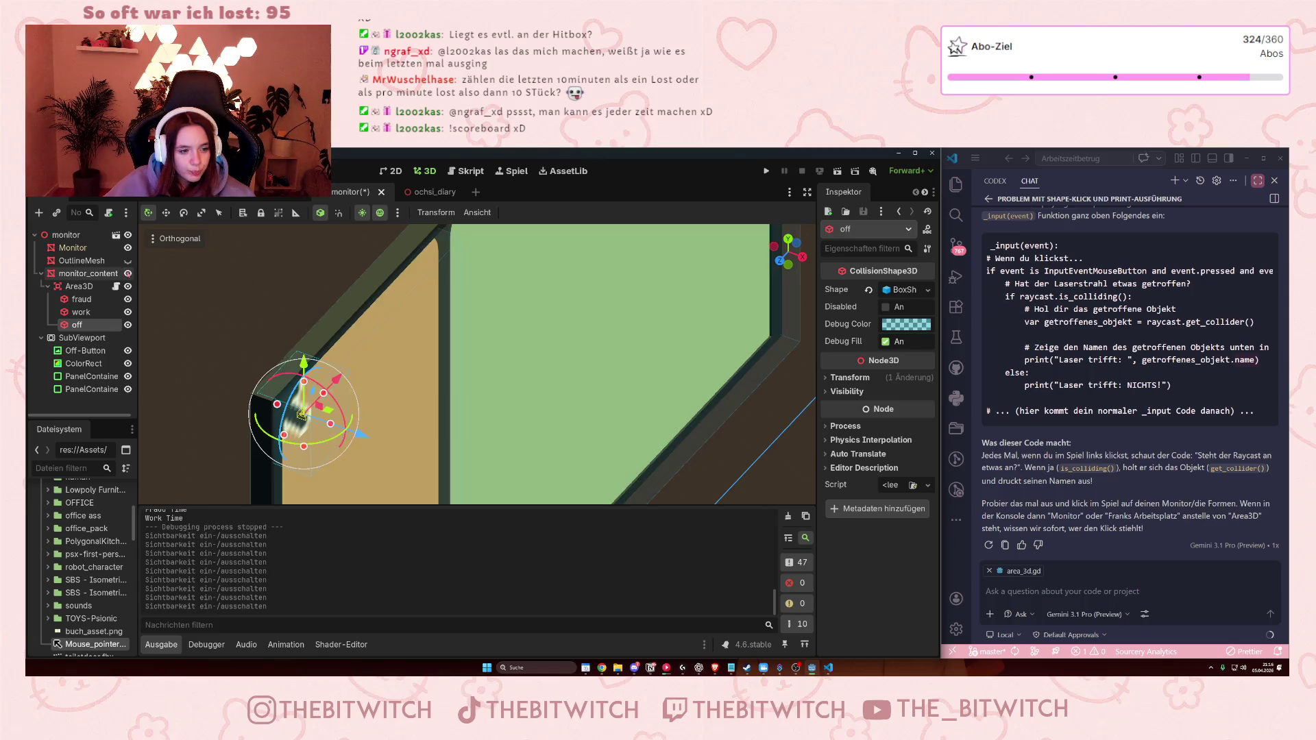
left_click(128, 273)
scroll(414, 410, "up", 5)
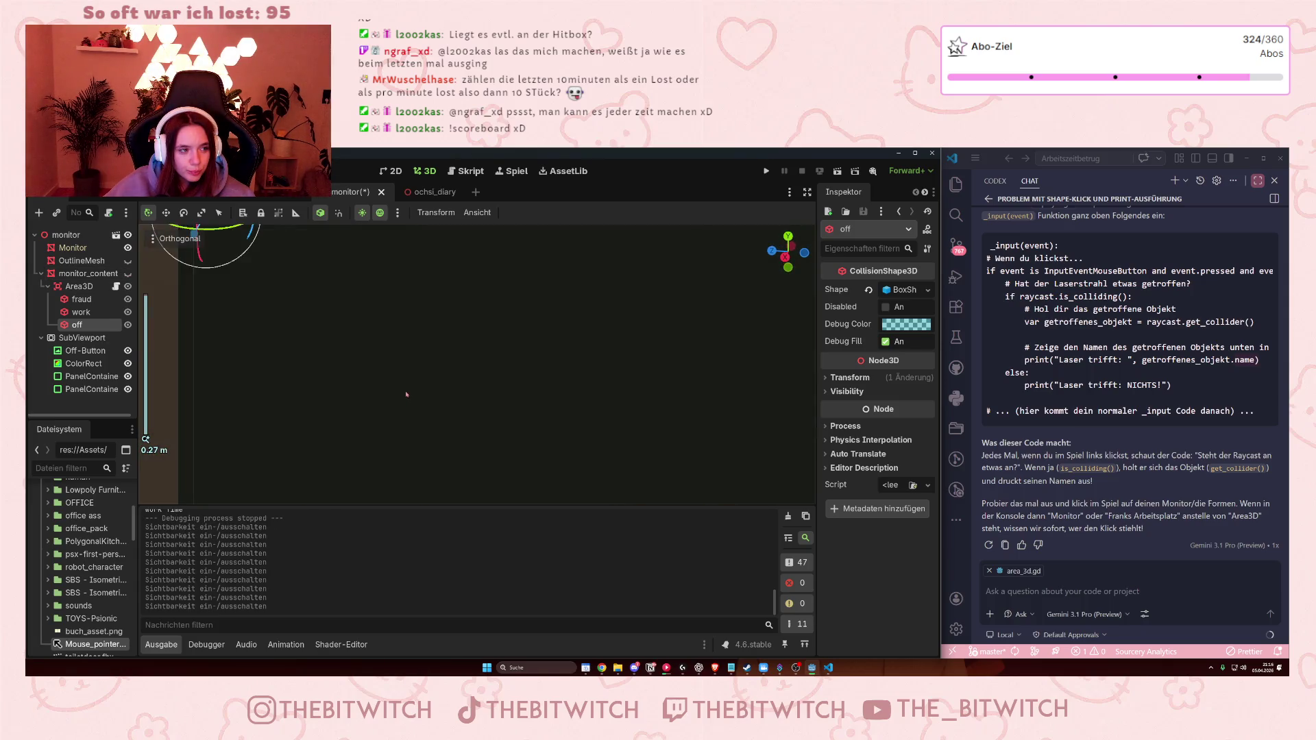
scroll(418, 313, "down", 10)
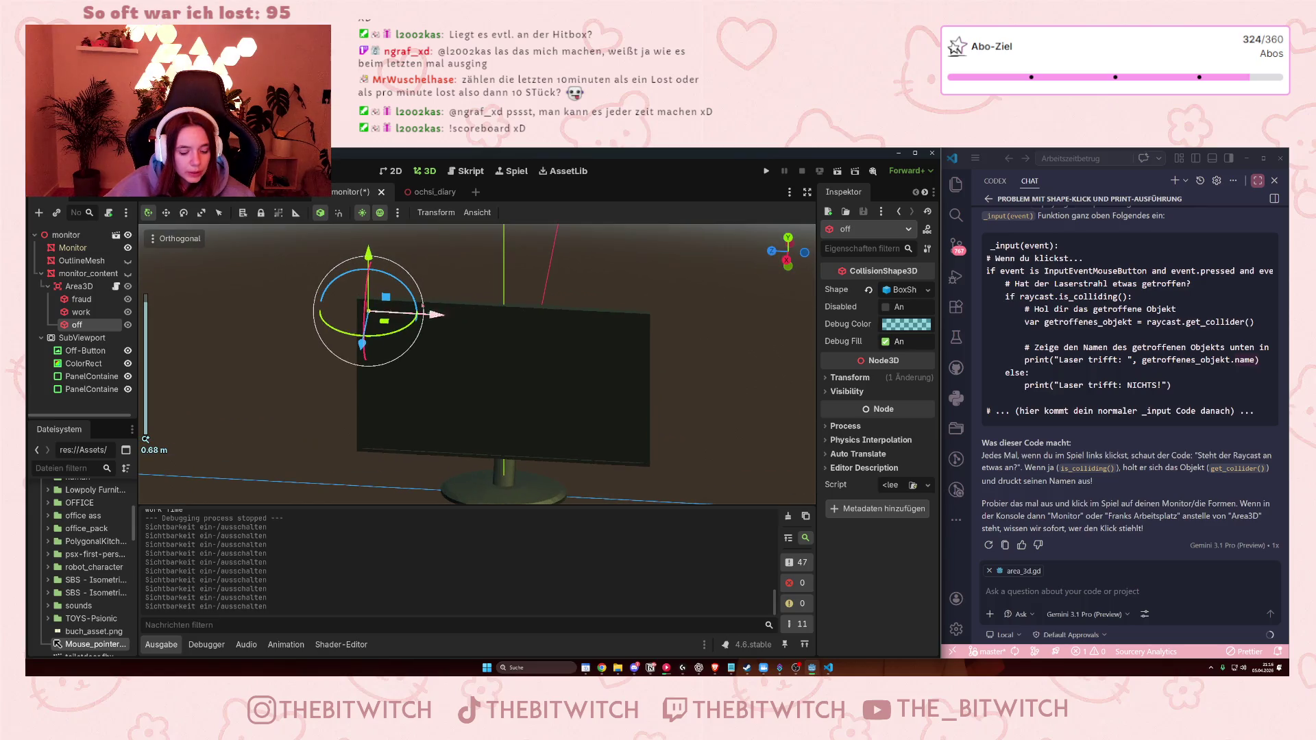
key("ctrl+shift+Tab")
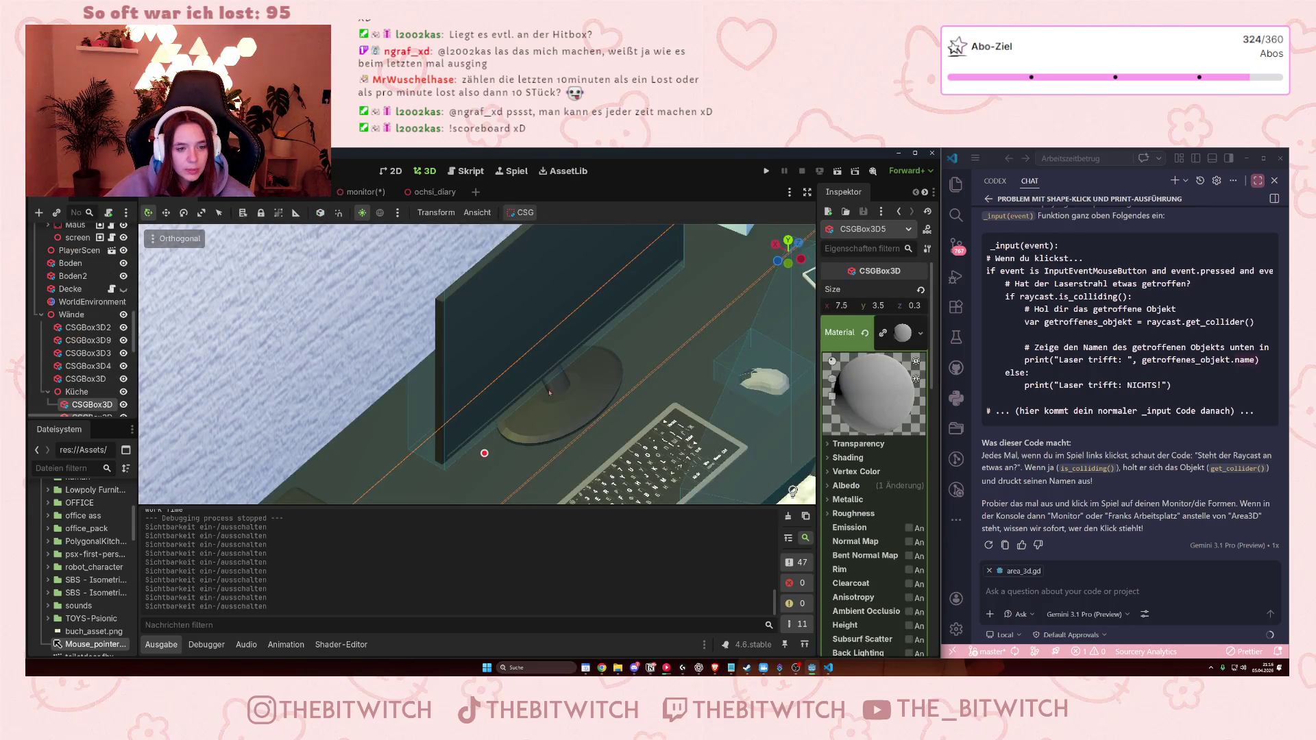
scroll(549, 392, "up", 5)
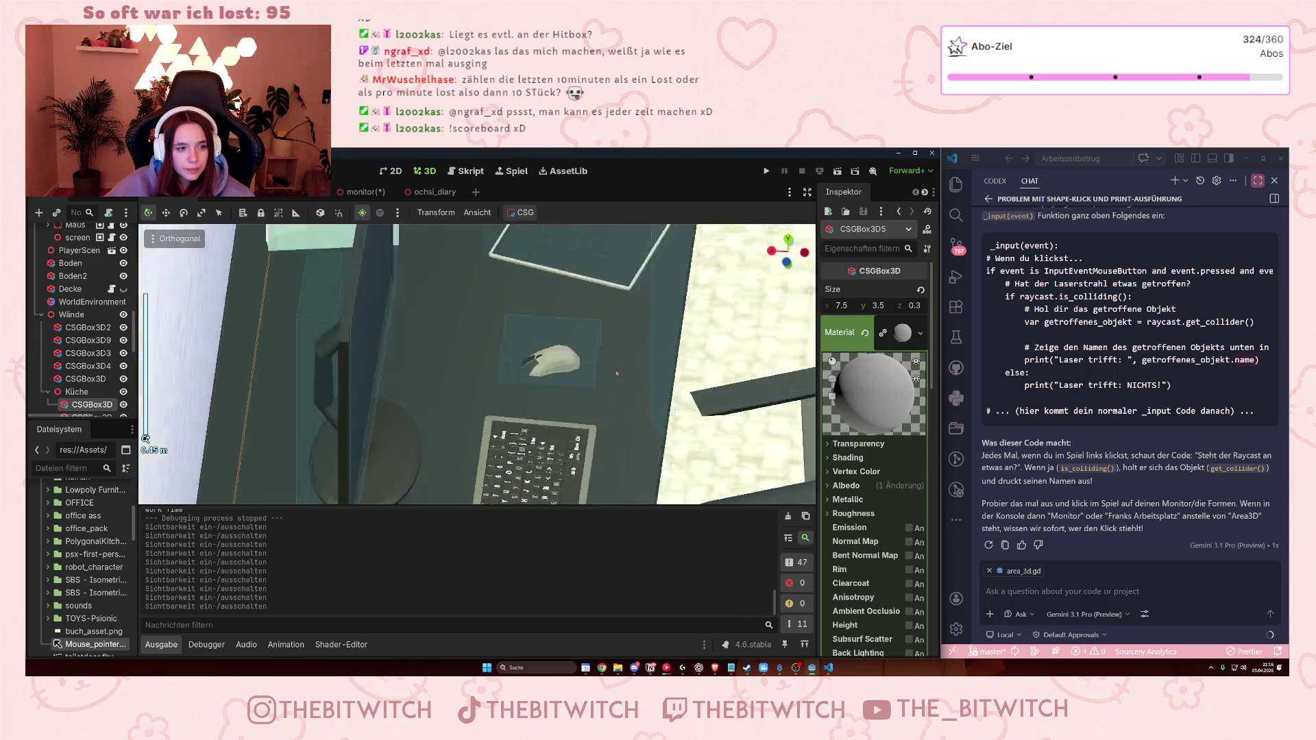
scroll(617, 373, "down", 5)
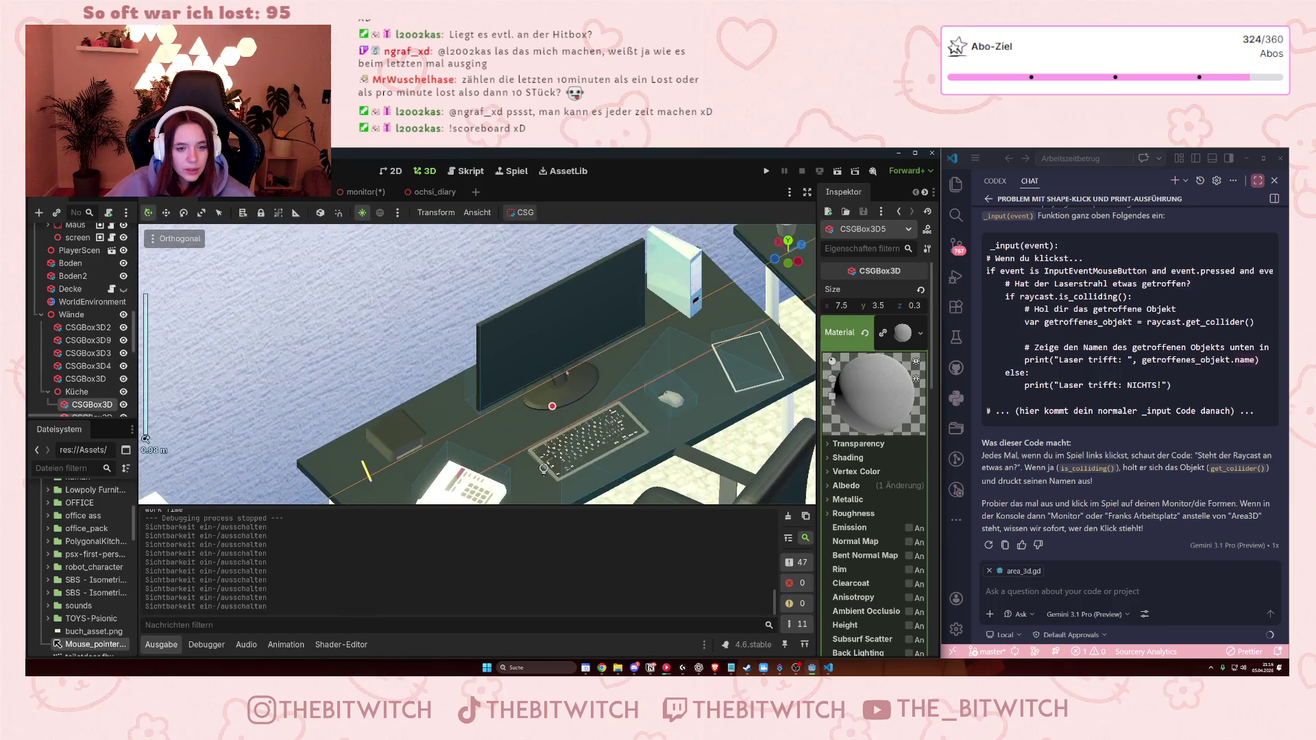
left_click_drag(566, 373, 566, 426)
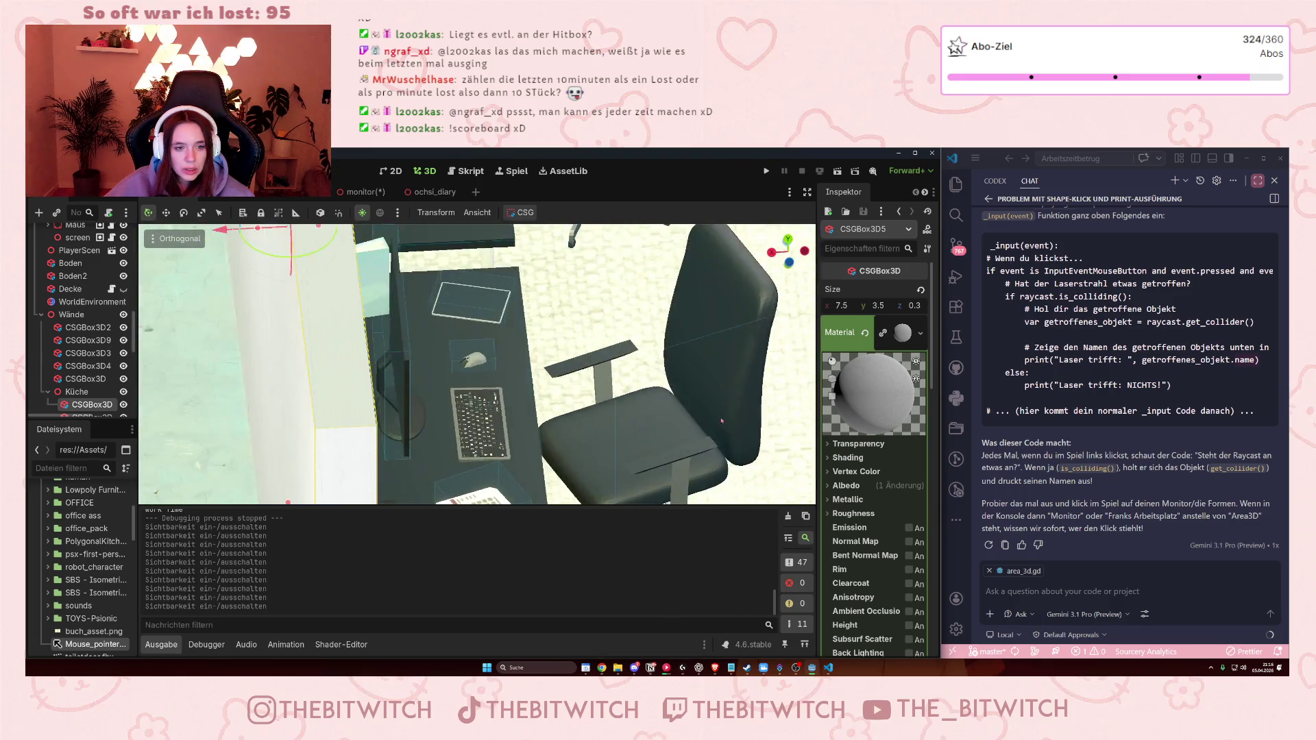
left_click_drag(681, 435, 656, 439)
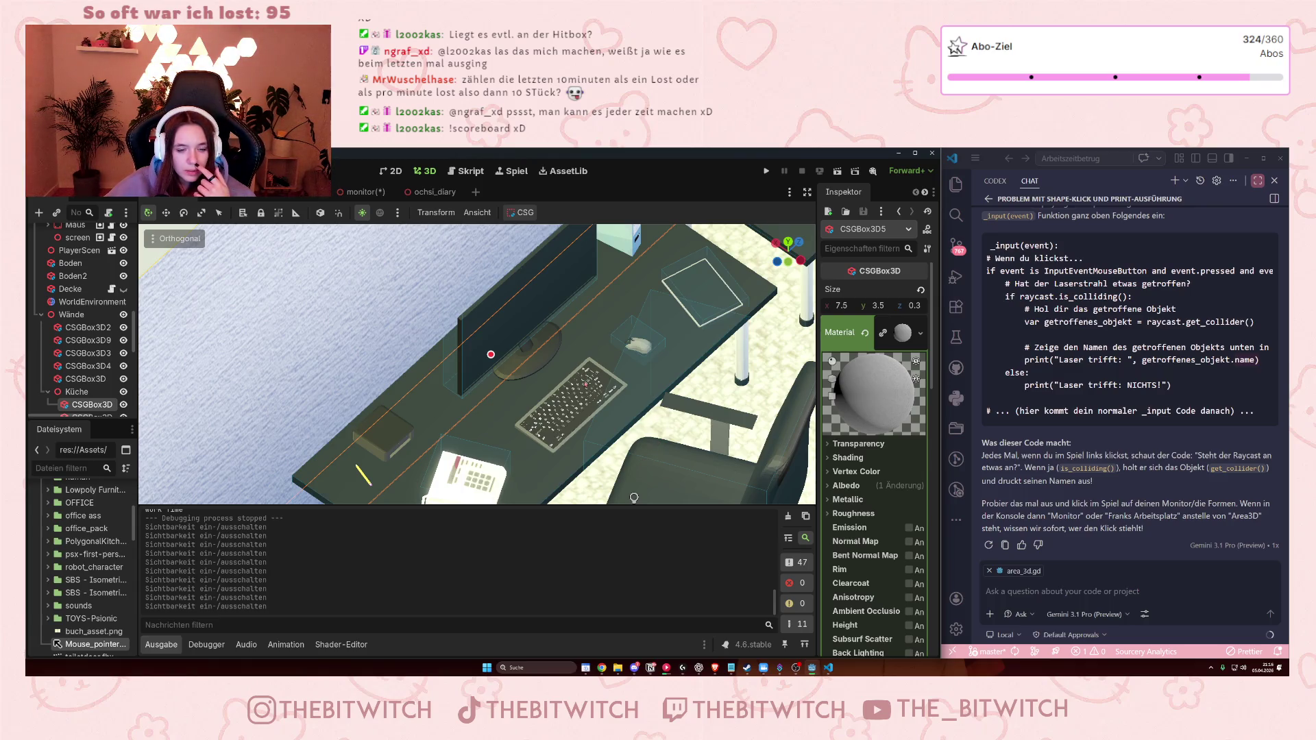
mouse_move(634, 498)
left_mouse_down()
mouse_move(581, 343)
mouse_move(591, 311)
mouse_move(652, 316)
mouse_move(536, 334)
mouse_move(539, 295)
left_mouse_up()
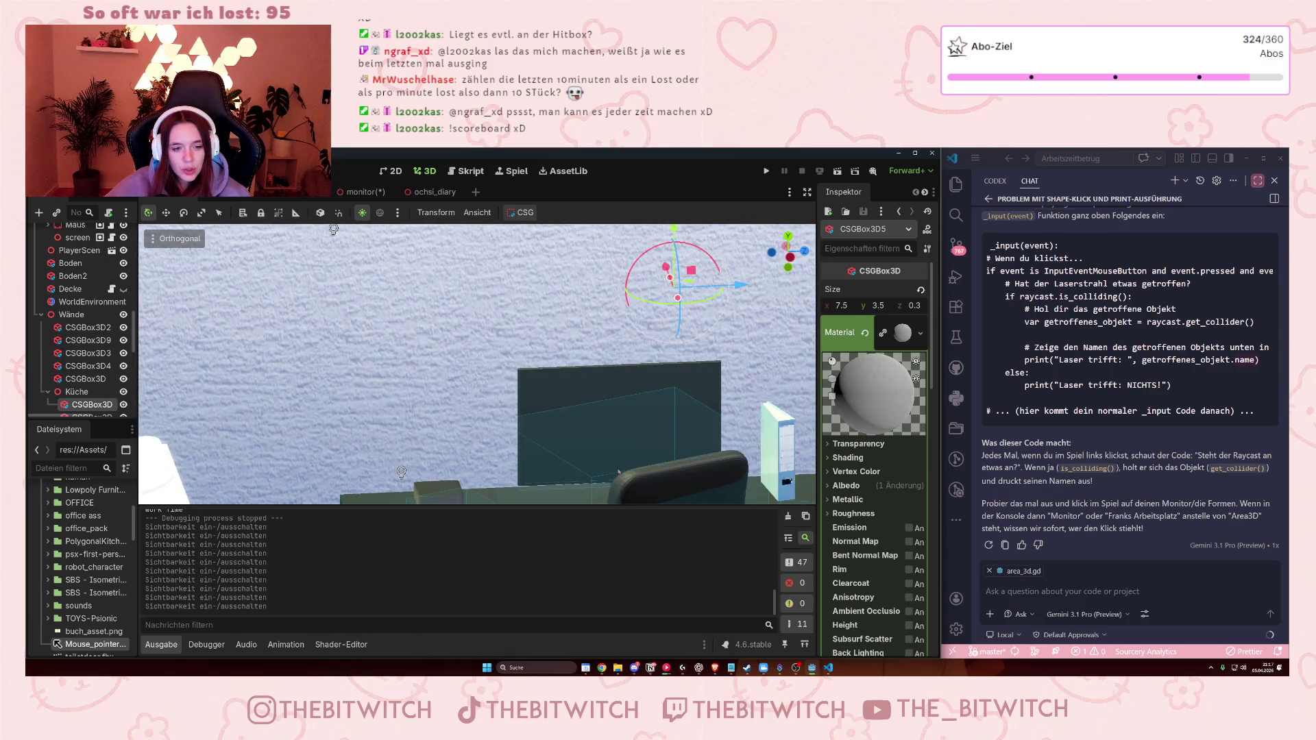
left_click_drag(619, 472, 588, 410)
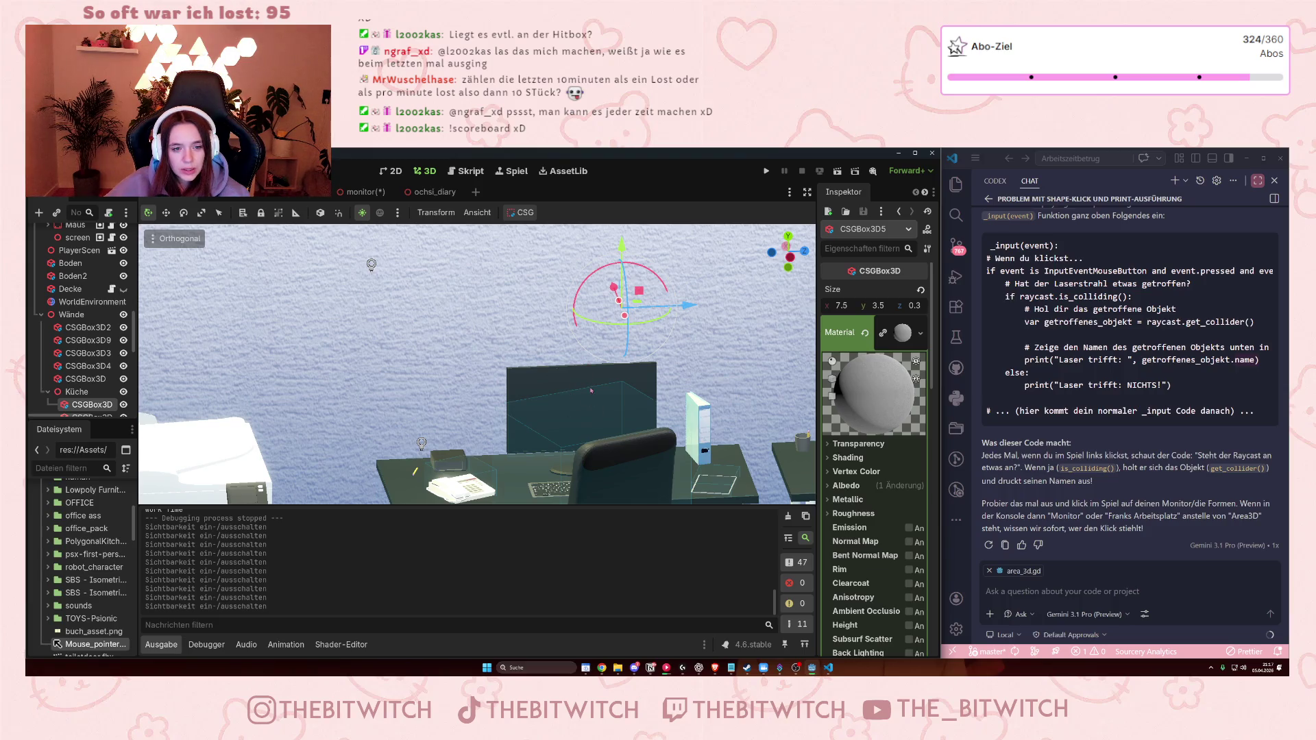
left_click_drag(580, 372, 646, 396)
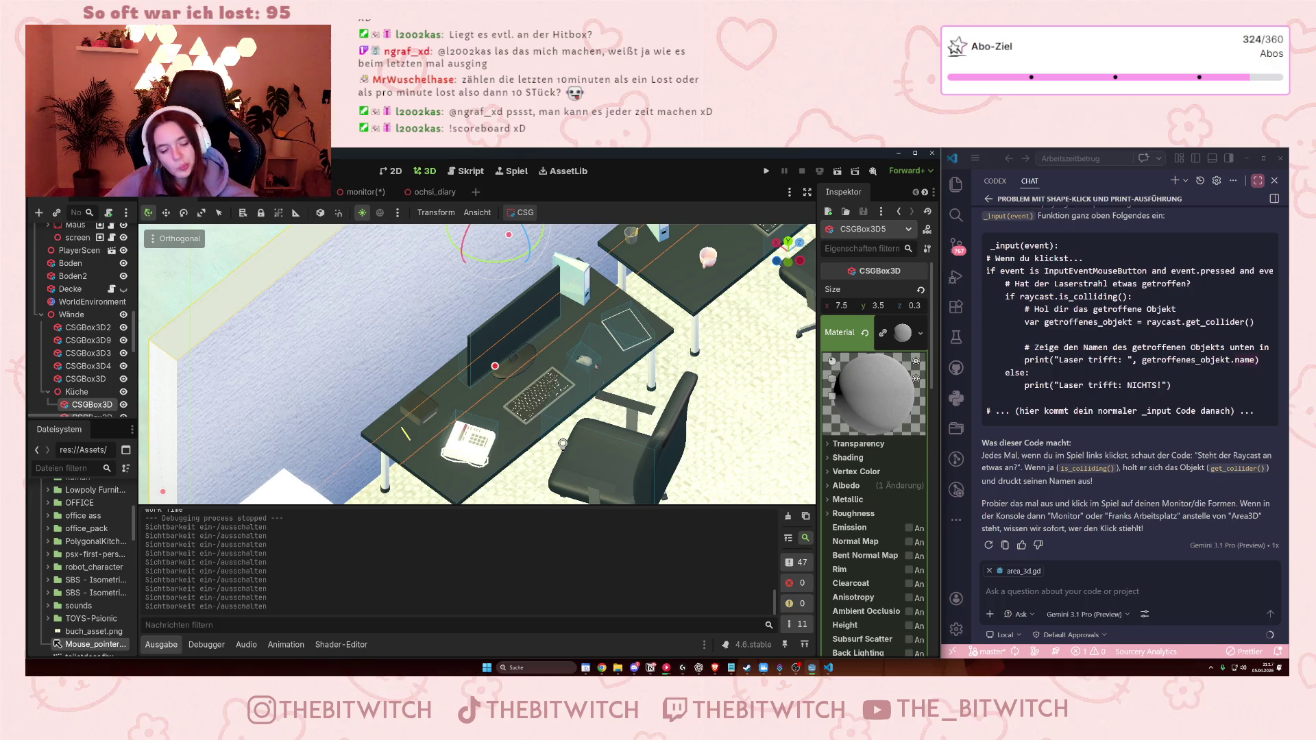
scroll(572, 452, "up", 3)
scroll(577, 458, "down", 2)
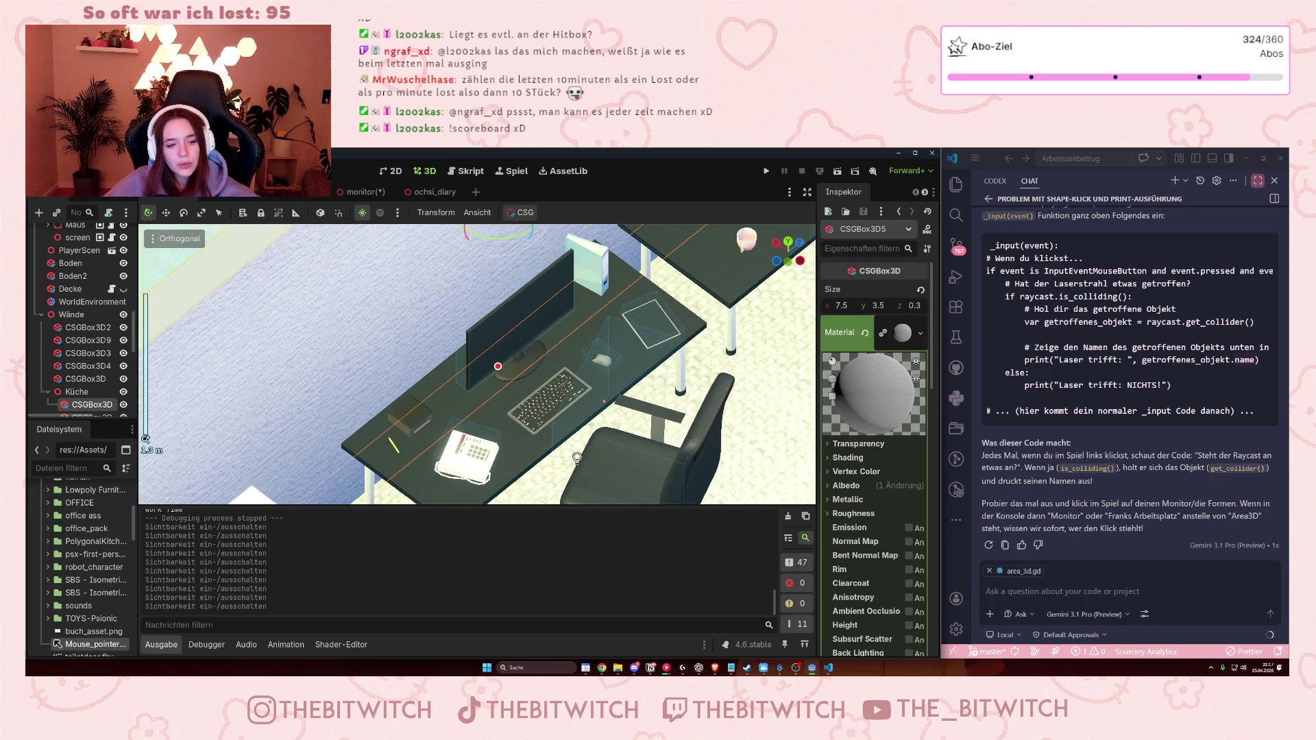
scroll(577, 458, "down", 3)
scroll(569, 449, "up", 2)
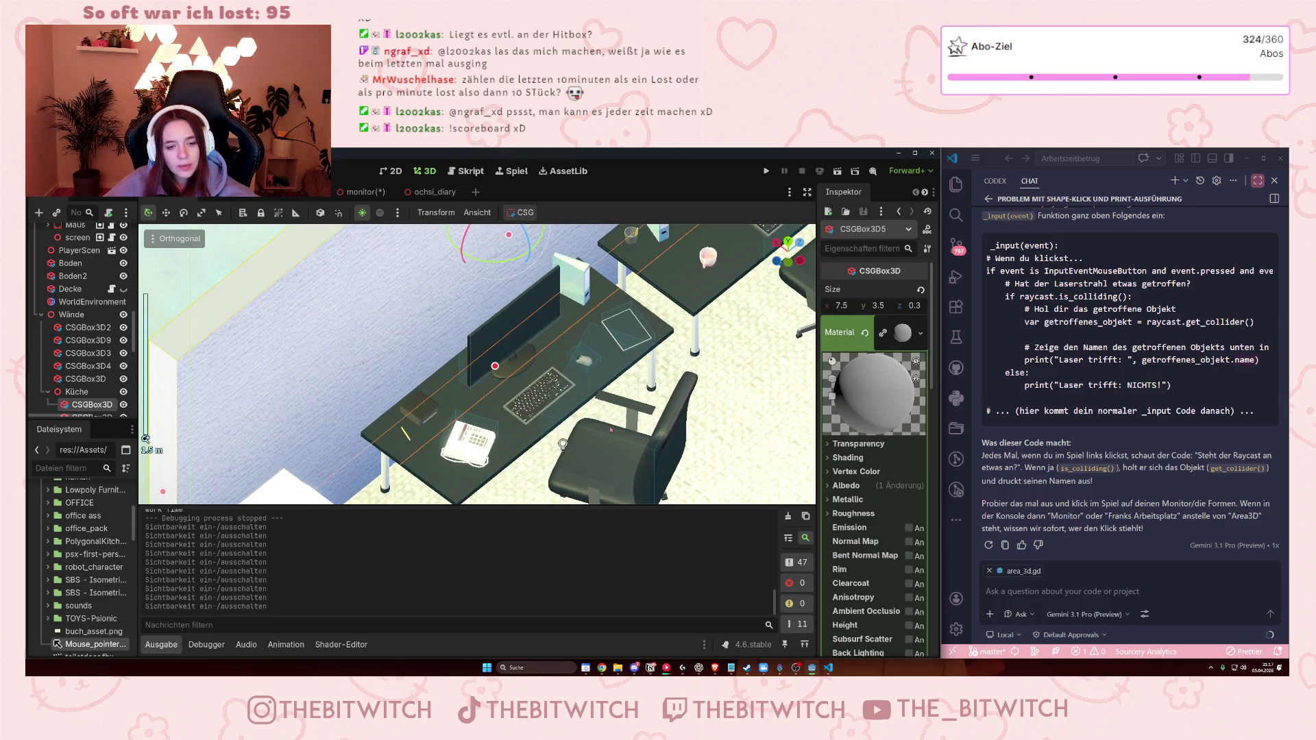
scroll(611, 430, "down", 4)
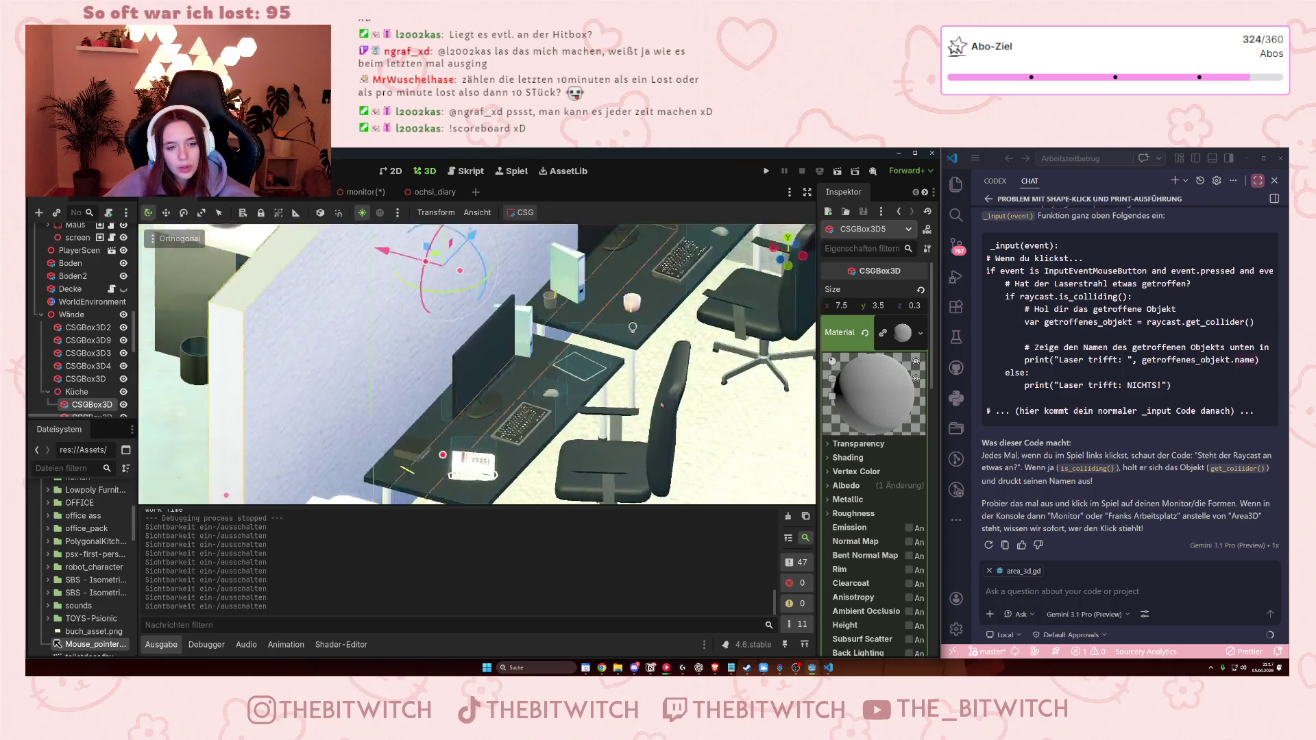
scroll(582, 420, "down", 2)
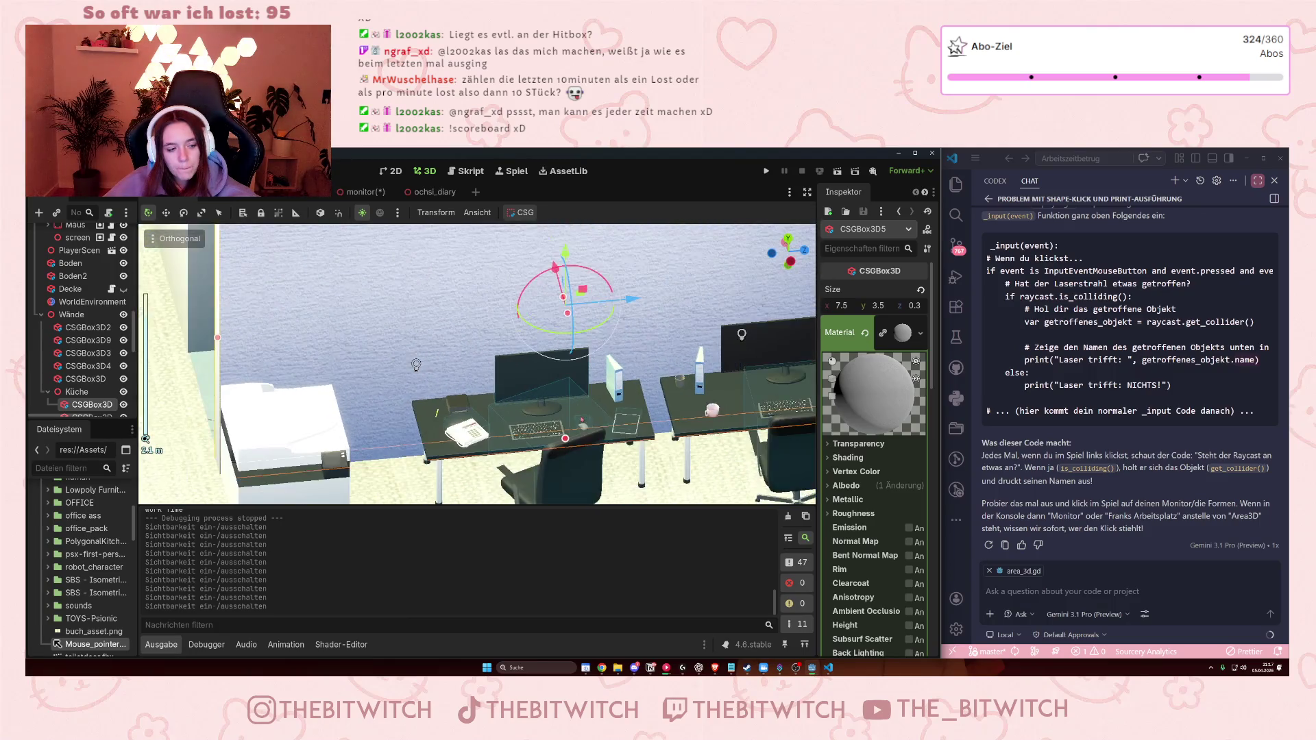
scroll(581, 421, "up", 3)
scroll(581, 421, "up", 2)
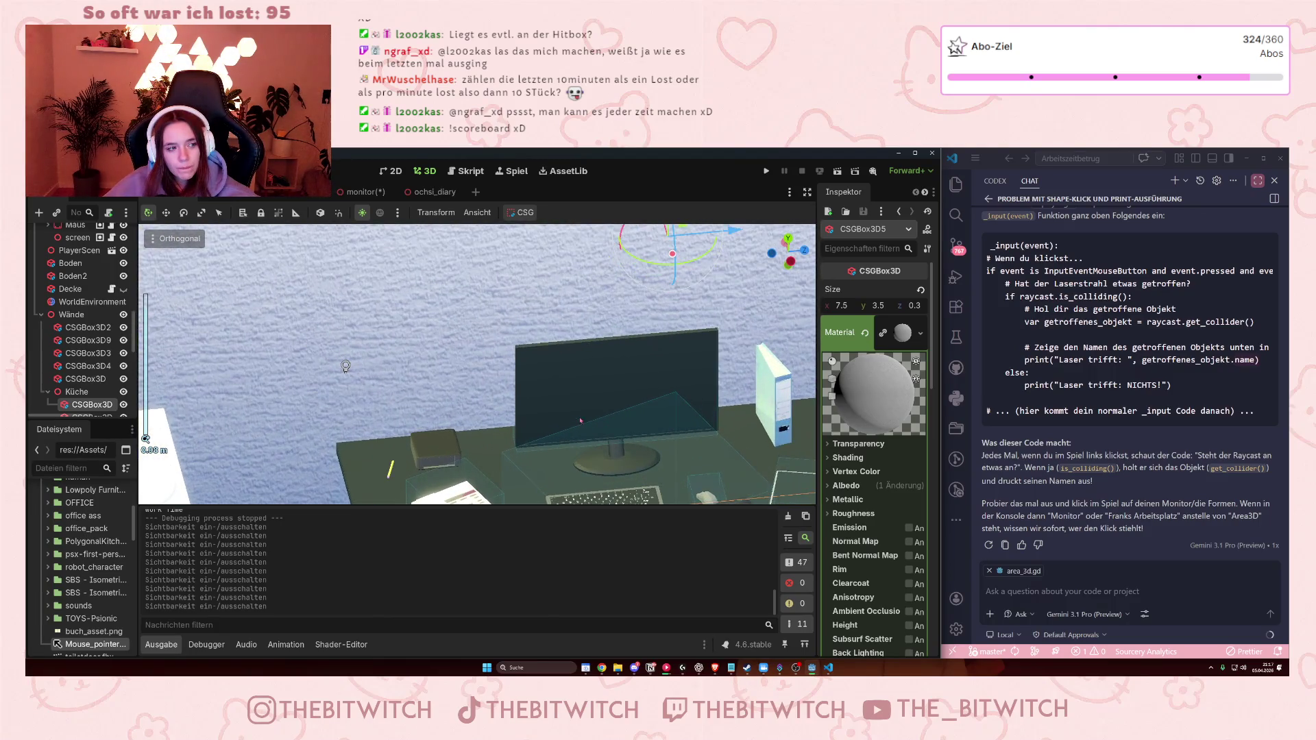
scroll(108, 319, "up", 1)
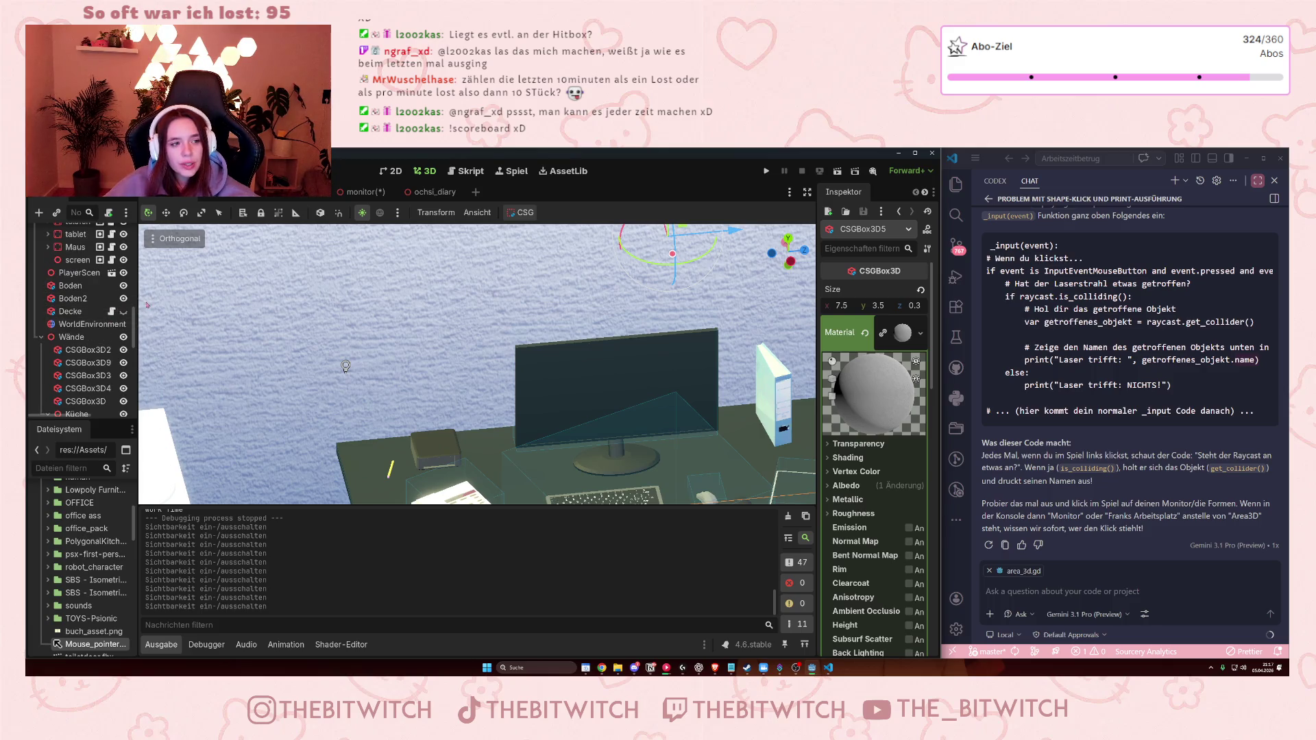
scroll(108, 319, "up", 5)
scroll(107, 319, "up", 2)
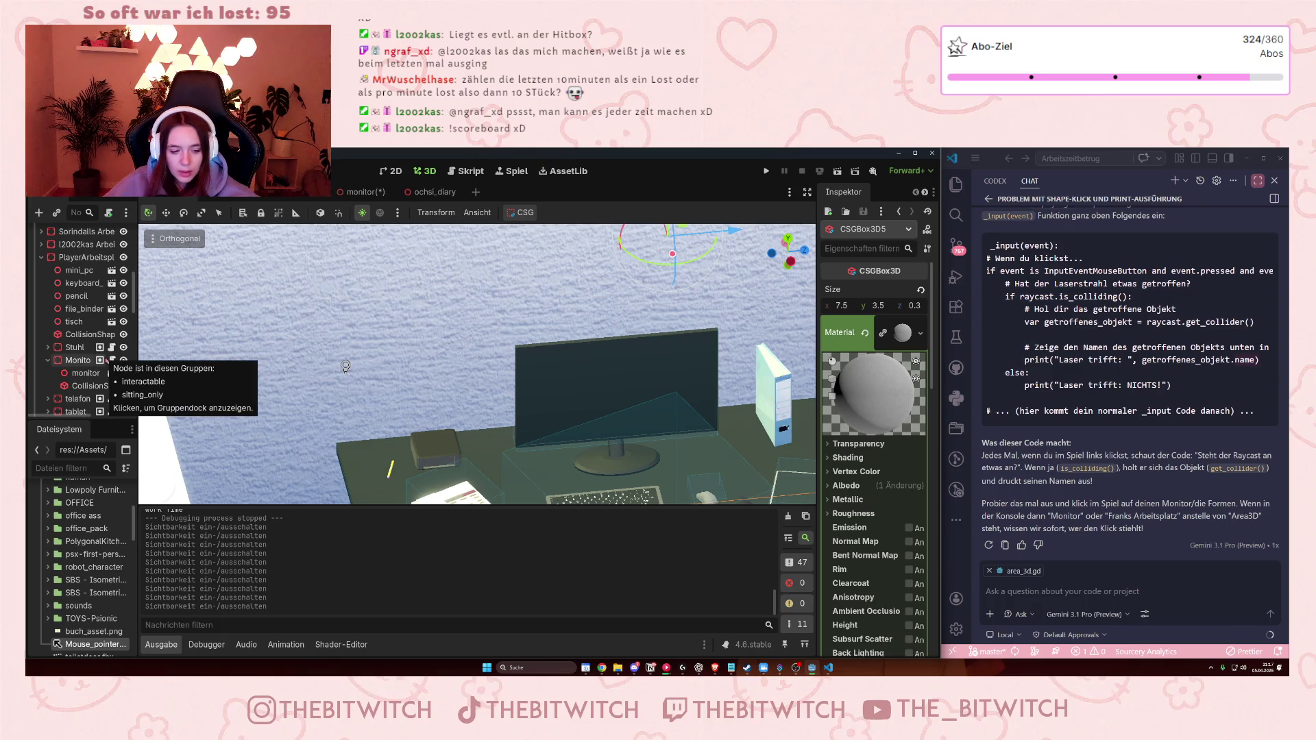
scroll(477, 365, "down", 5)
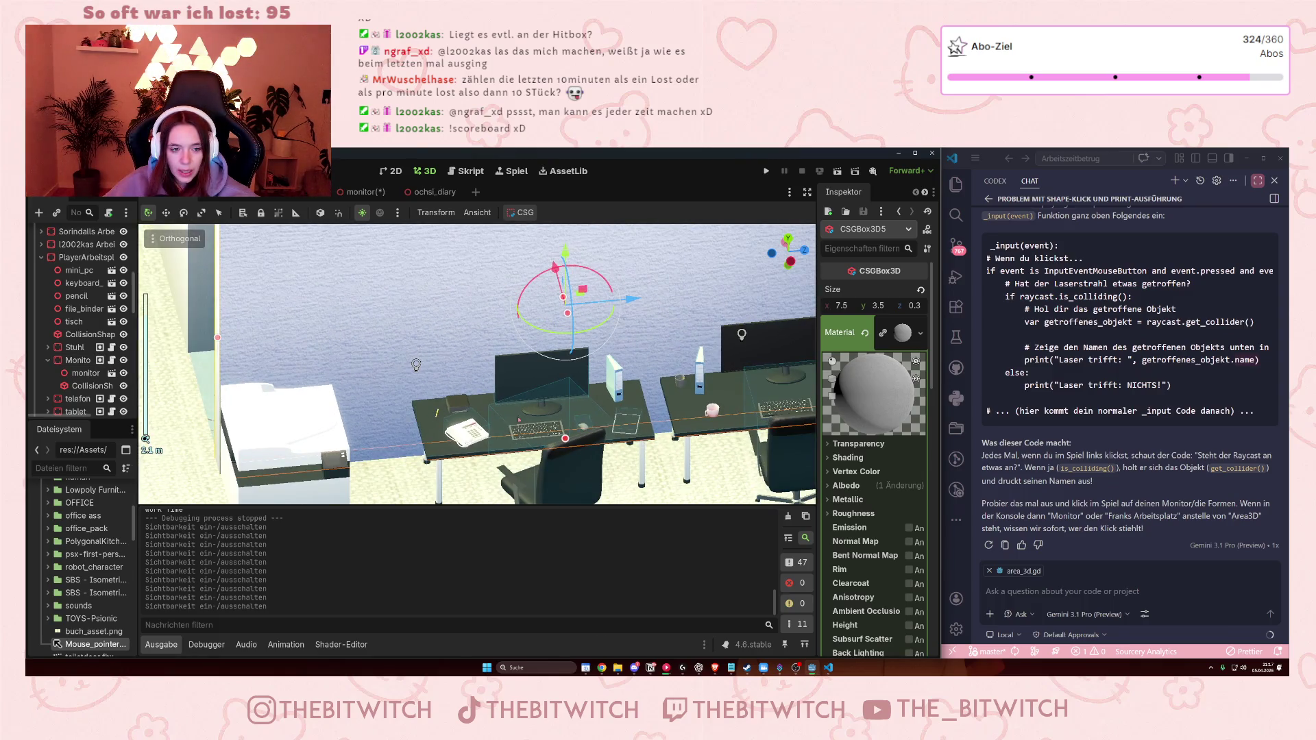
key("ctrl")
key("ctrl")
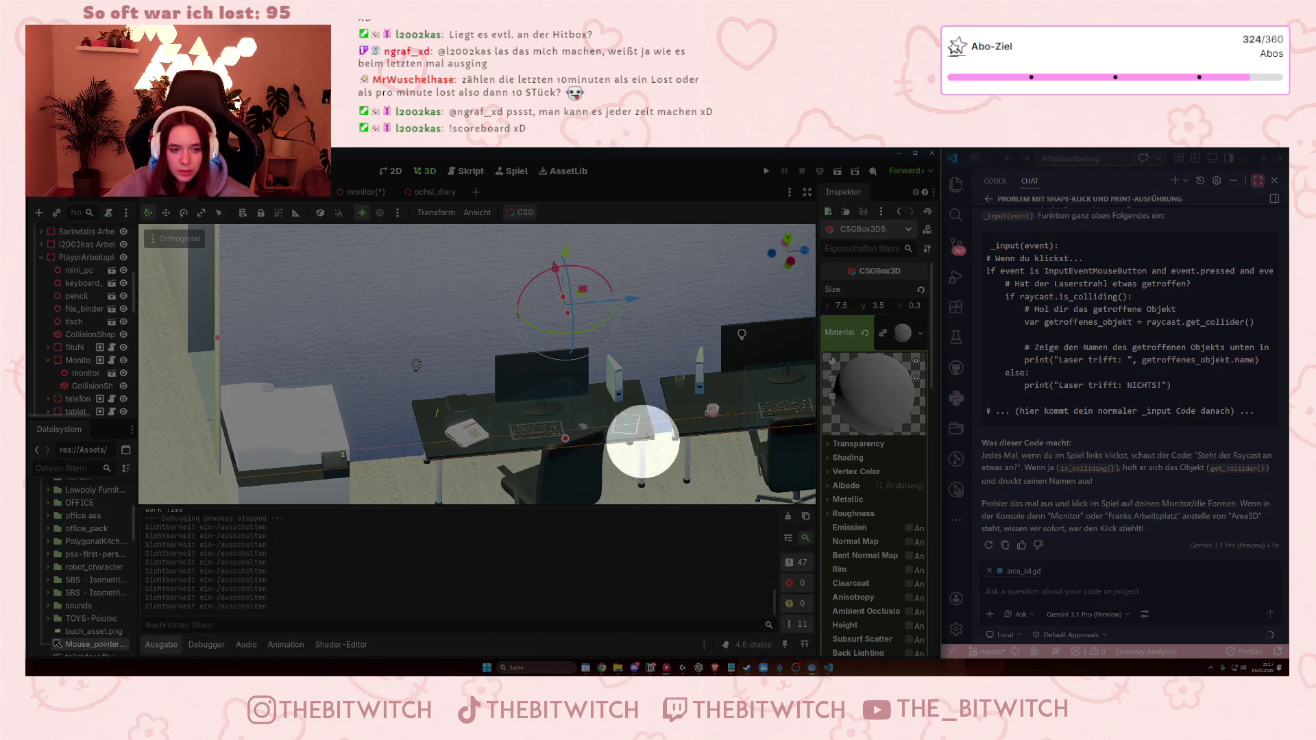
- Select the tablet on the player's desk and review its Transform values in the Inspector
left_click(549, 473)
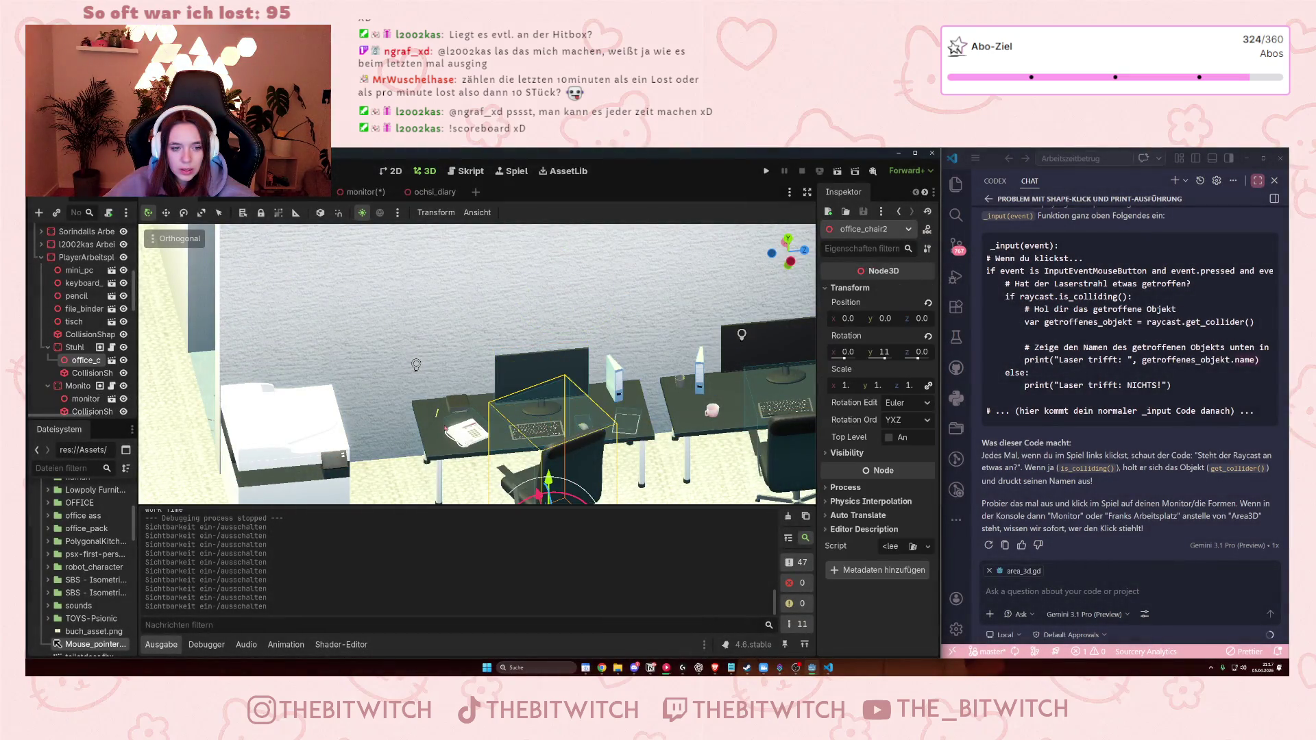
left_click(617, 380)
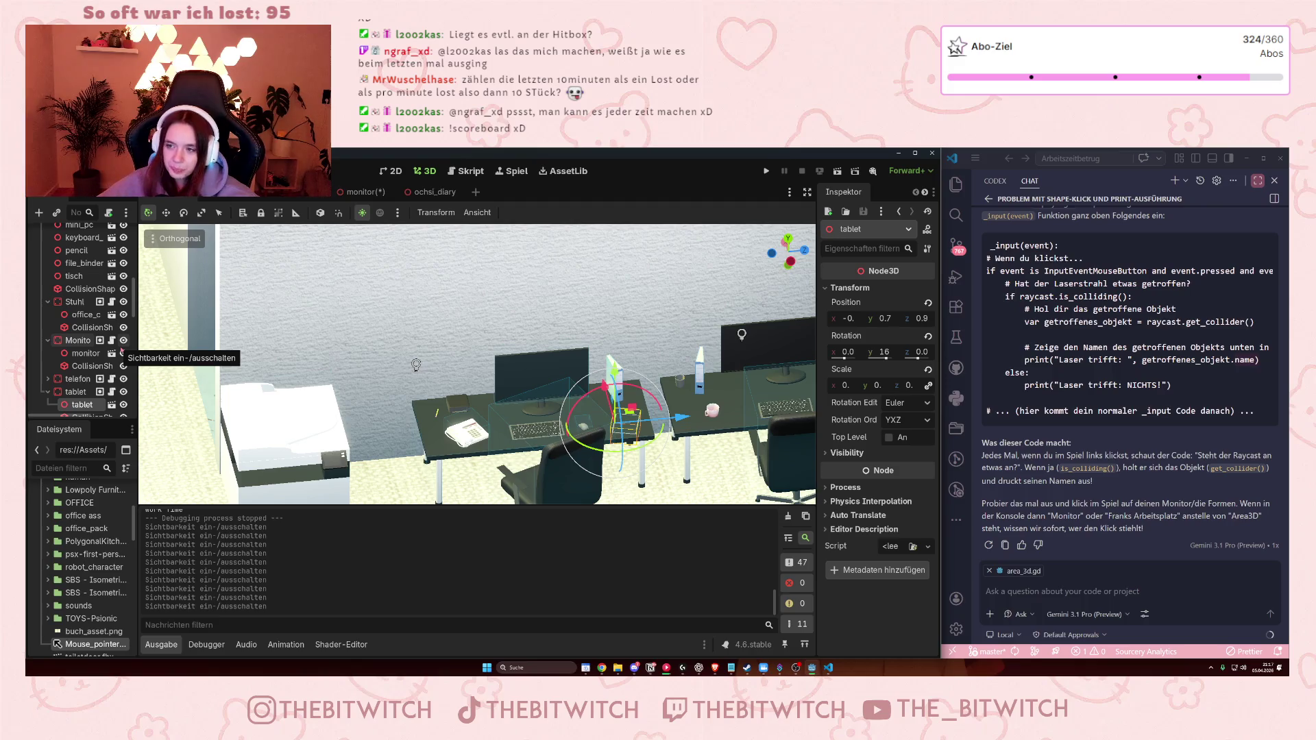
scroll(98, 334, "up", 5)
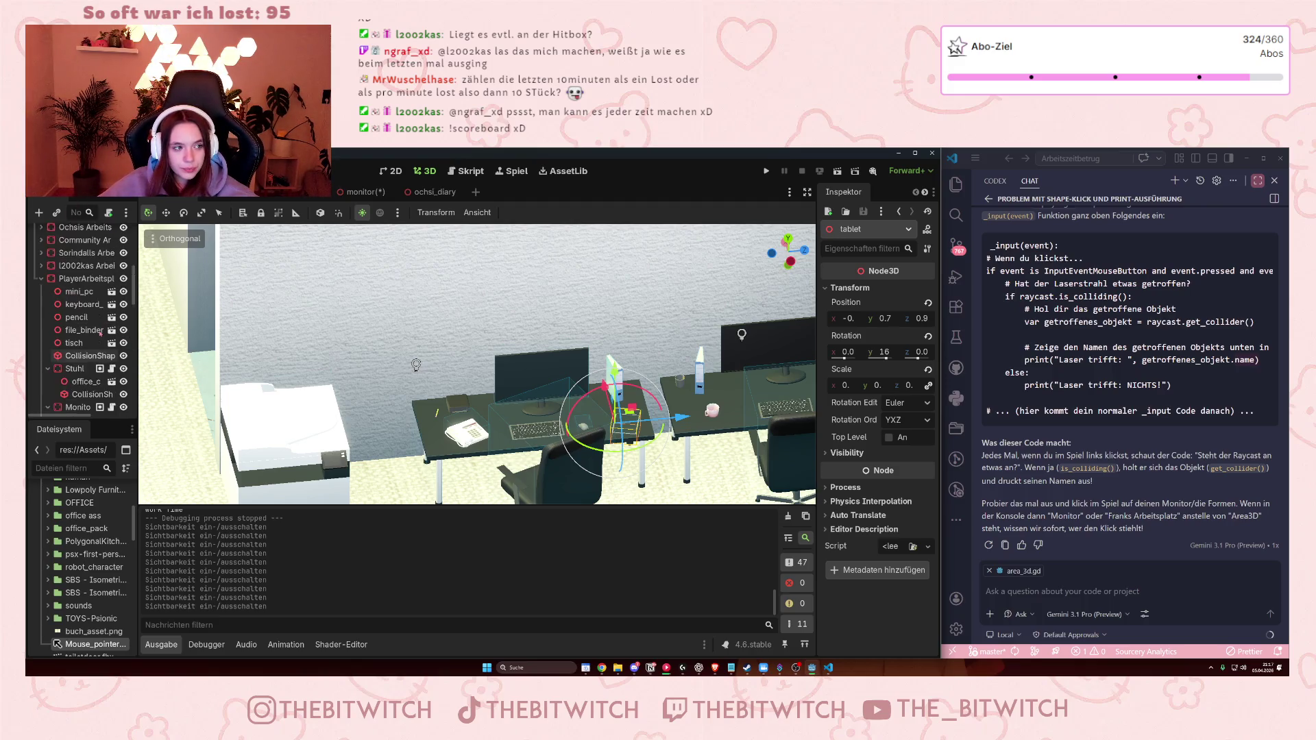
scroll(98, 333, "up", 2)
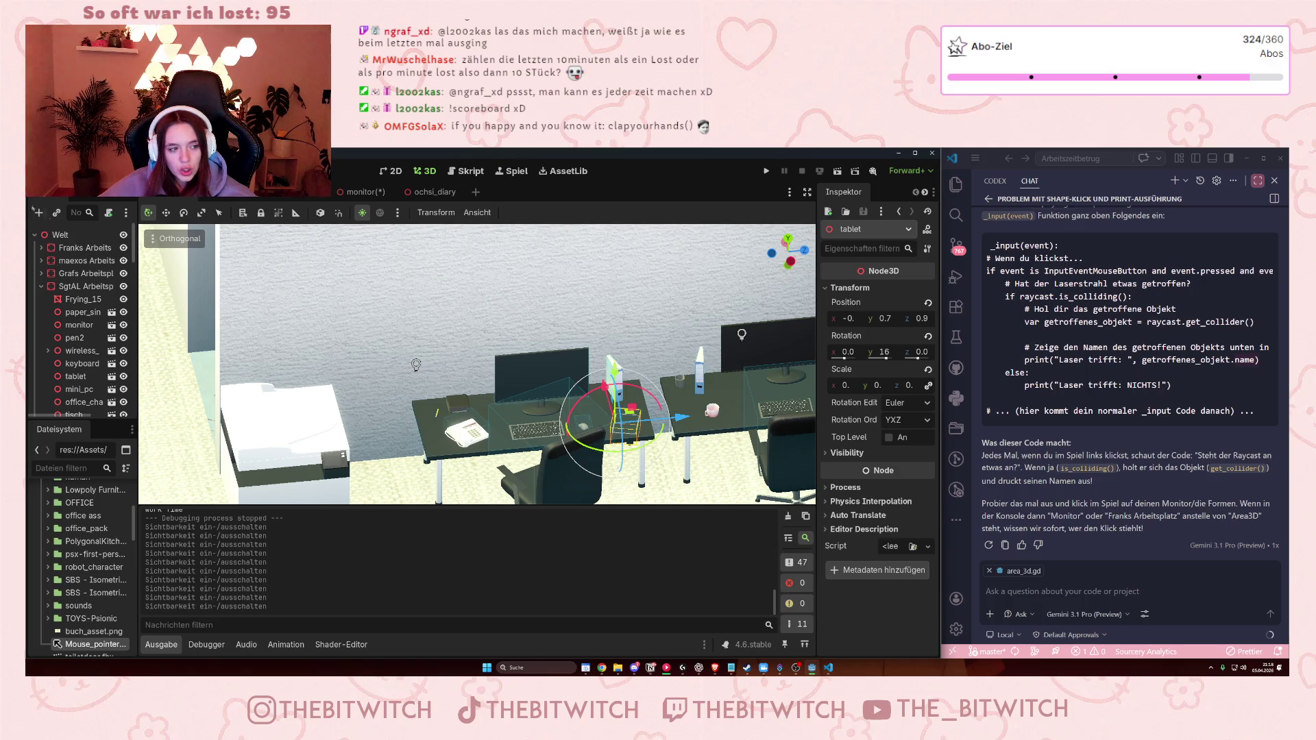
scroll(64, 287, "down", 5)
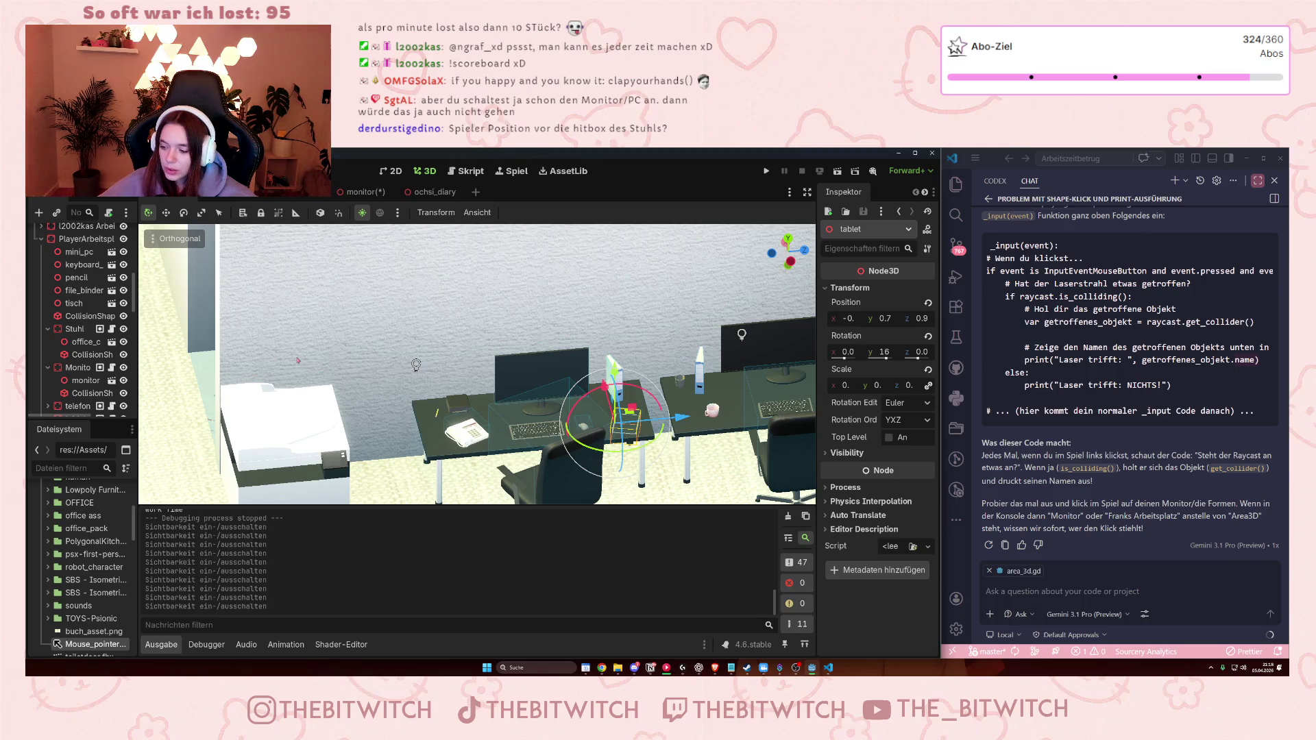
scroll(298, 360, "up", 5)
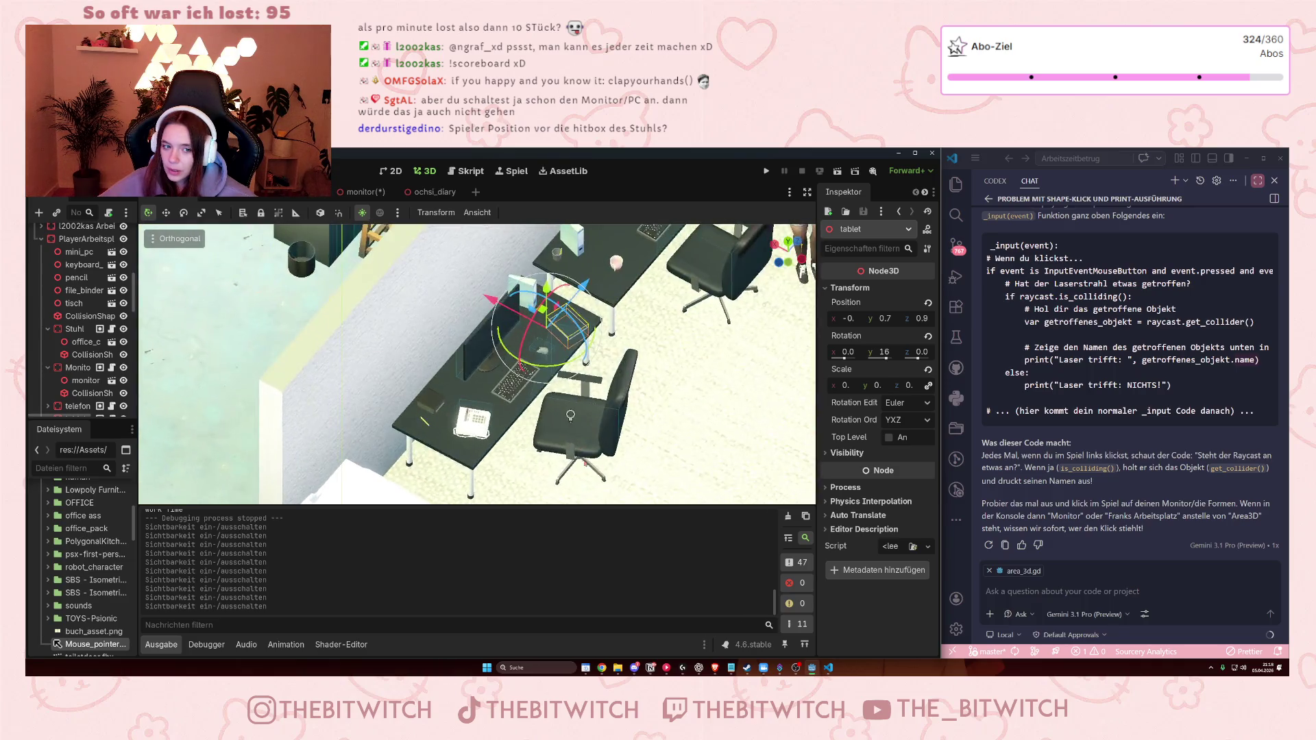
- Zoom the 3D viewport in on the office desk before running the game
scroll(625, 447, "up", 3)
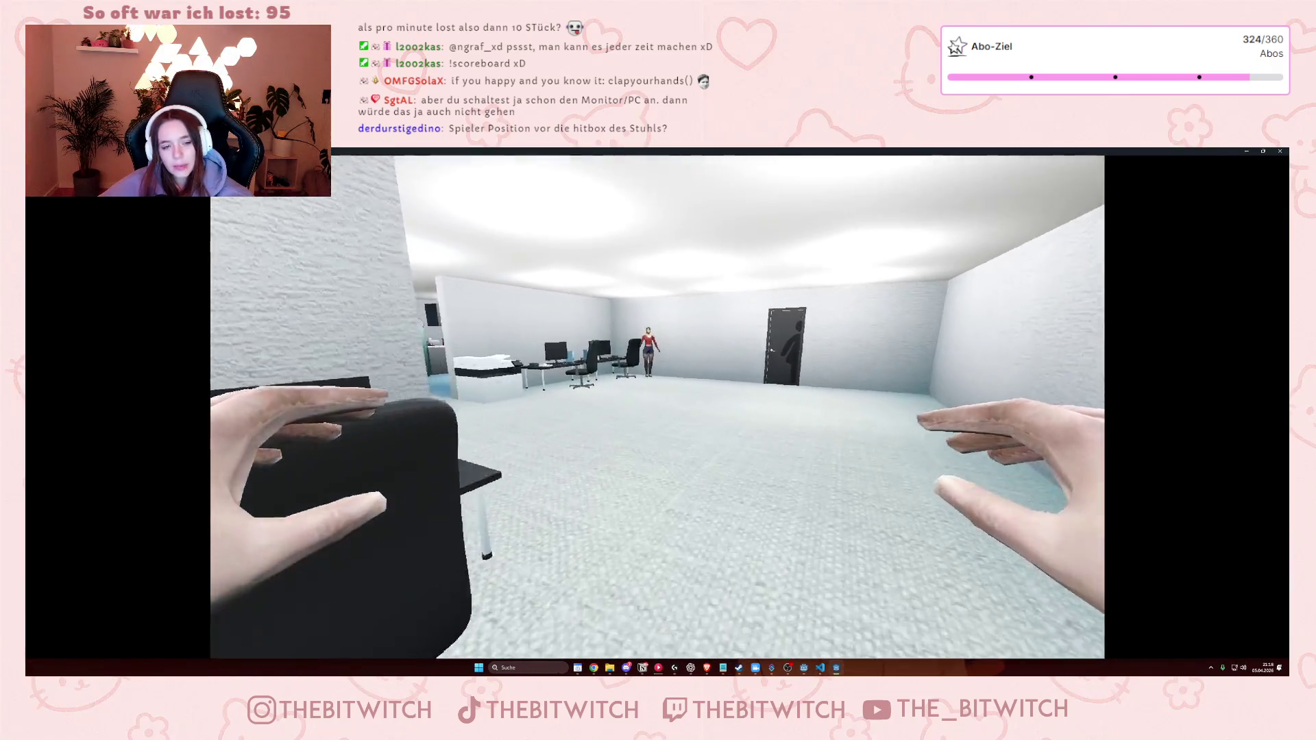
- Walk to the player's desk with WASD and switch on the monitor via its Anschalten prompt
key("w")
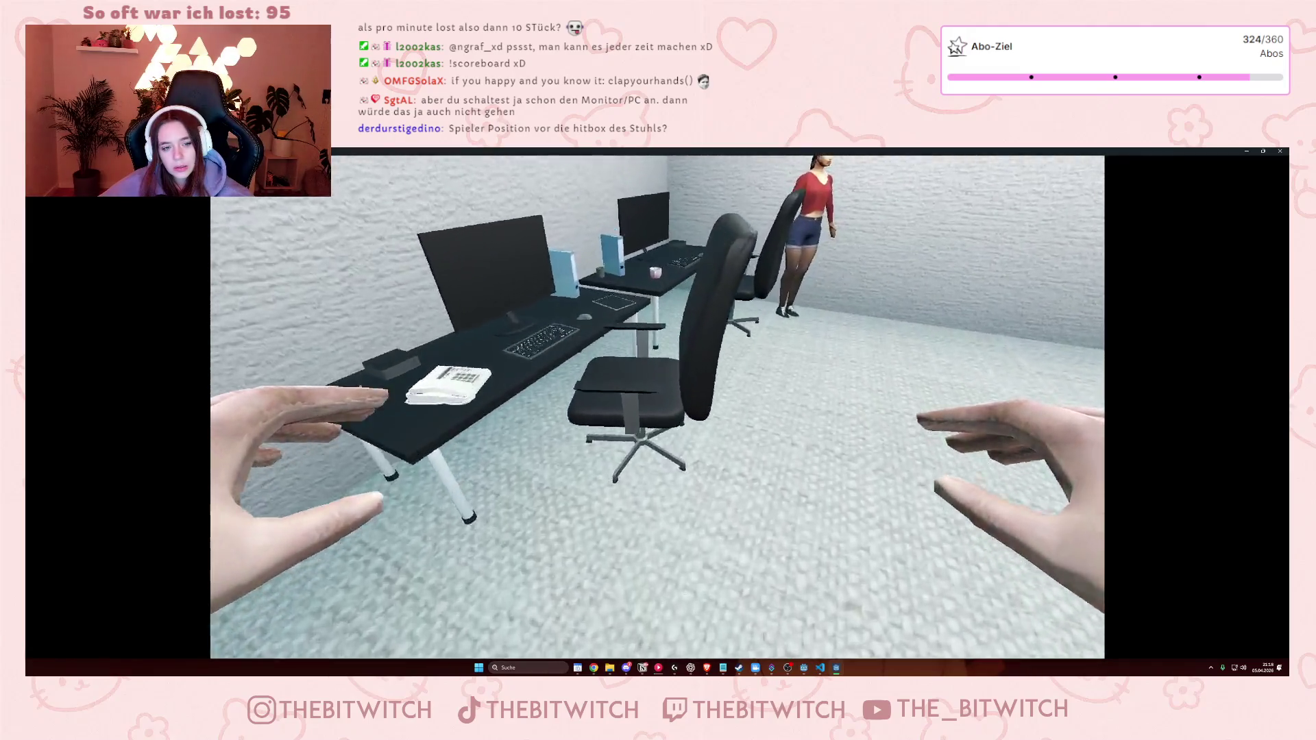
key("w")
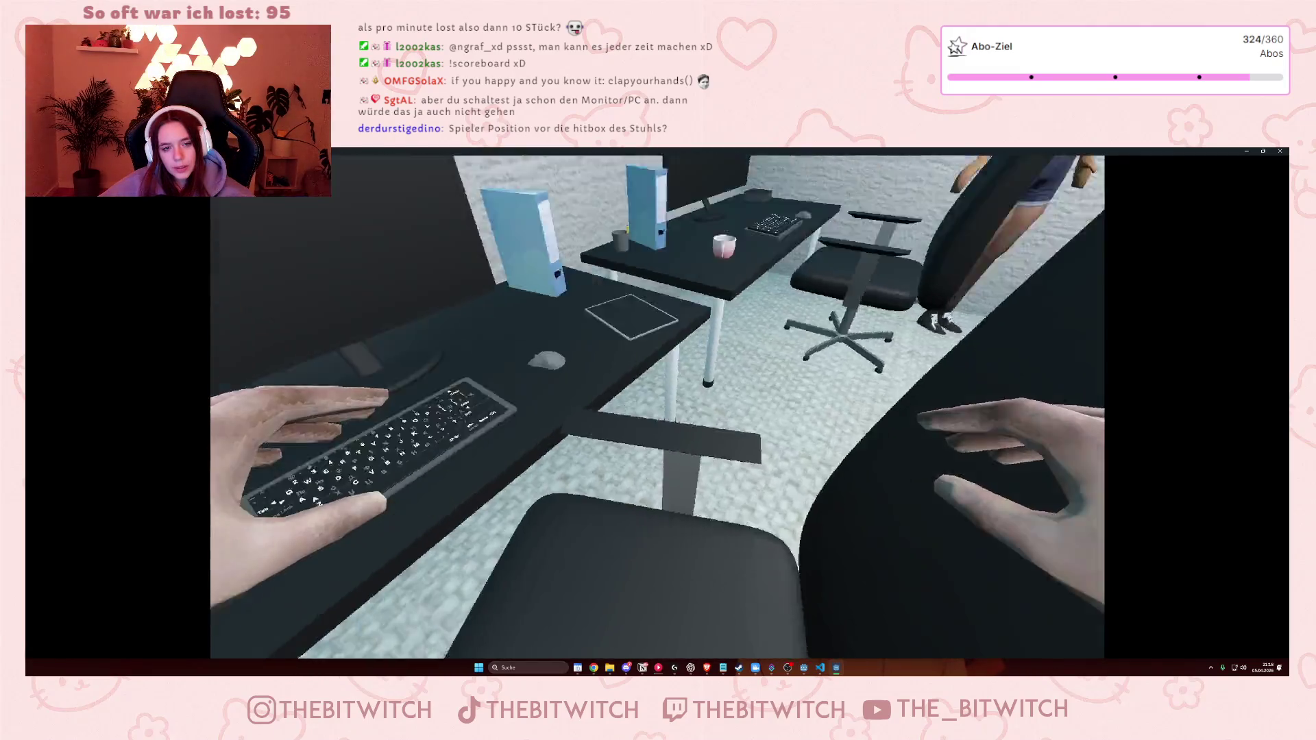
key("a")
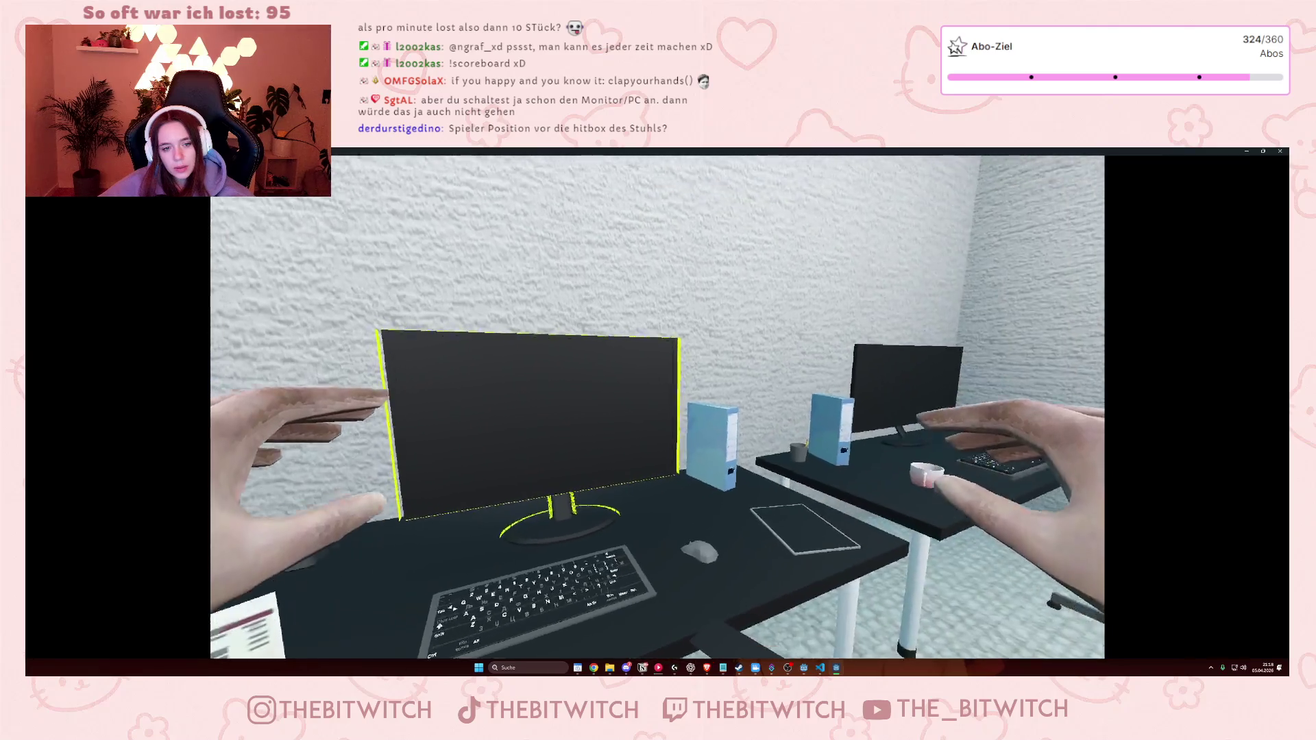
key("s")
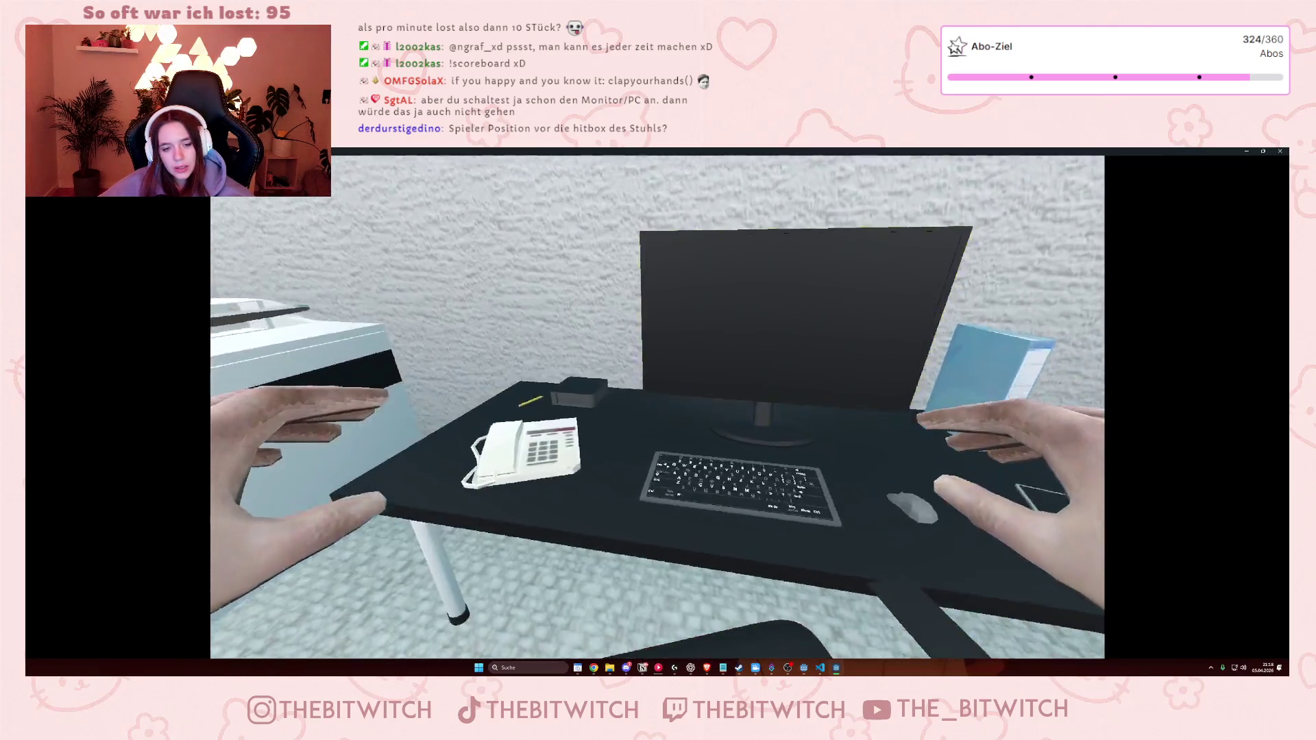
key("w")
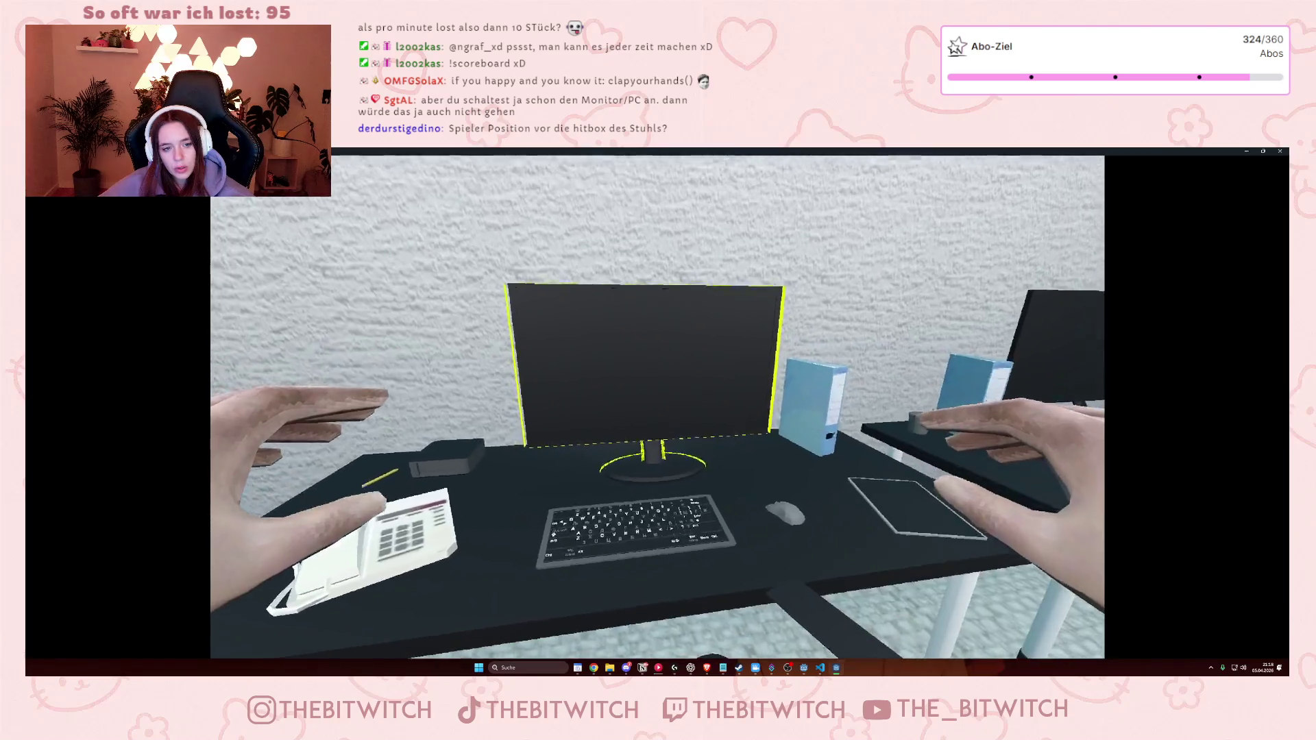
left_click(658, 409)
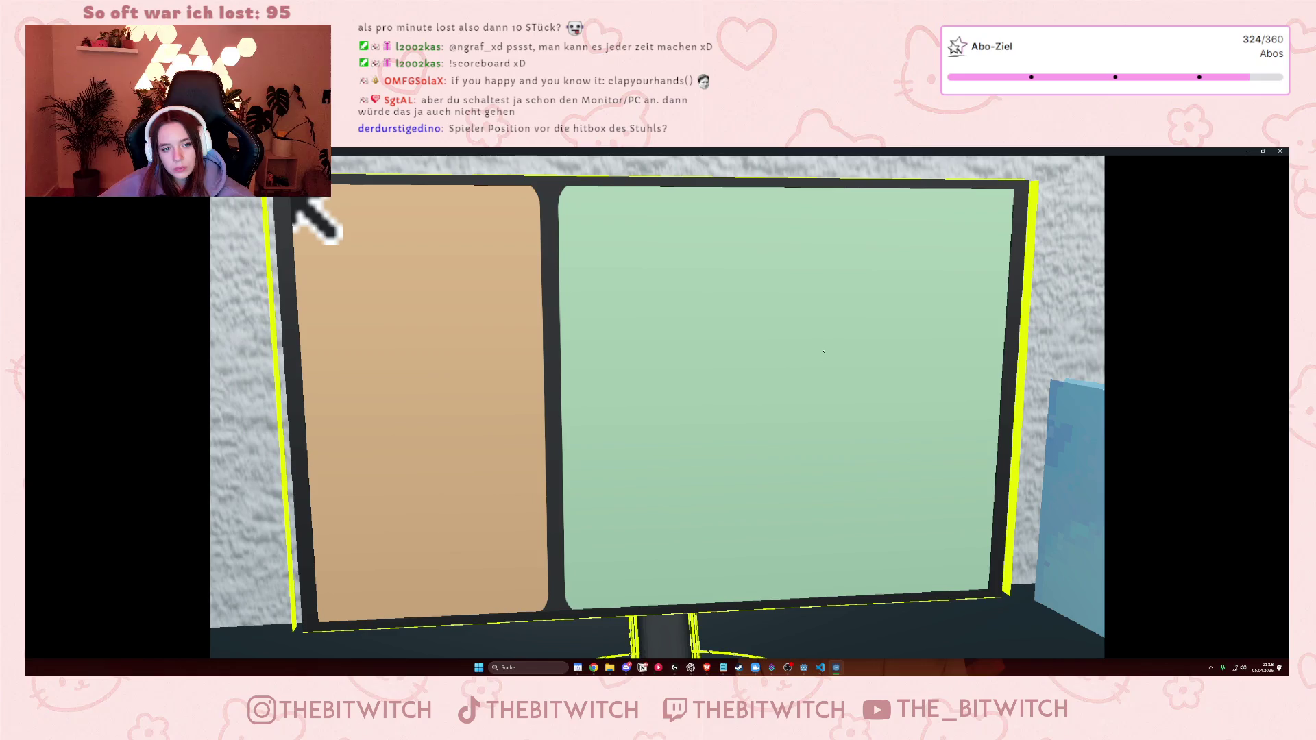
- Shrink the game window and drag it to the right to uncover the editor's 3D scene
left_click(1263, 151)
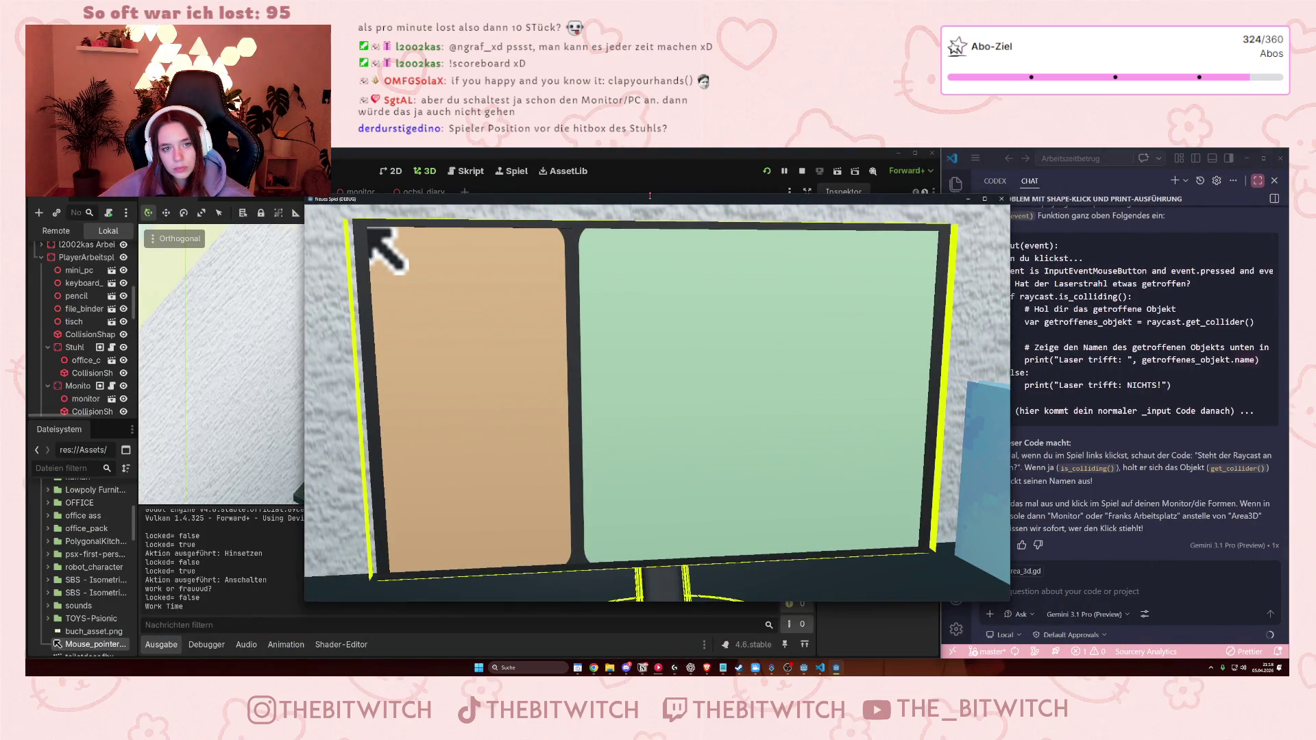
mouse_move(644, 199)
left_mouse_down()
mouse_move(899, 186)
mouse_move(884, 182)
left_mouse_up()
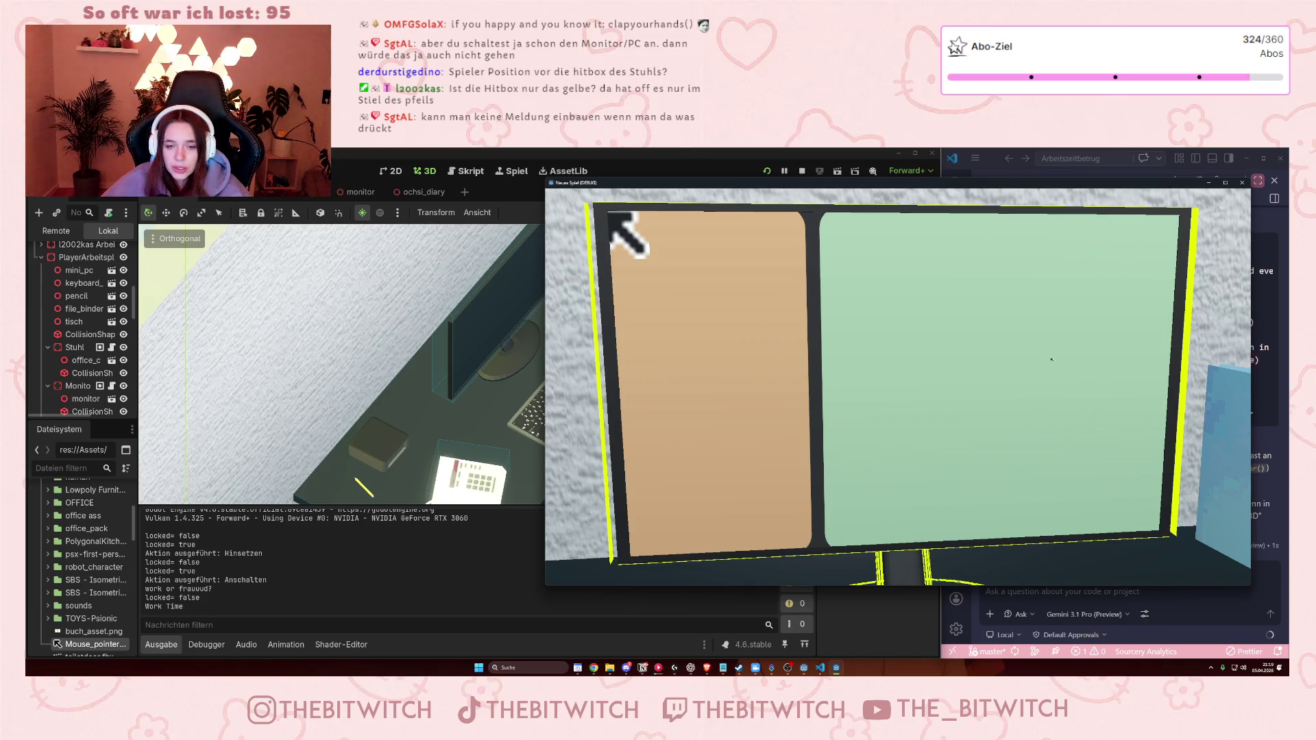
- Click the tan and green monitor panels in the game to test their hitboxes
left_click(733, 417)
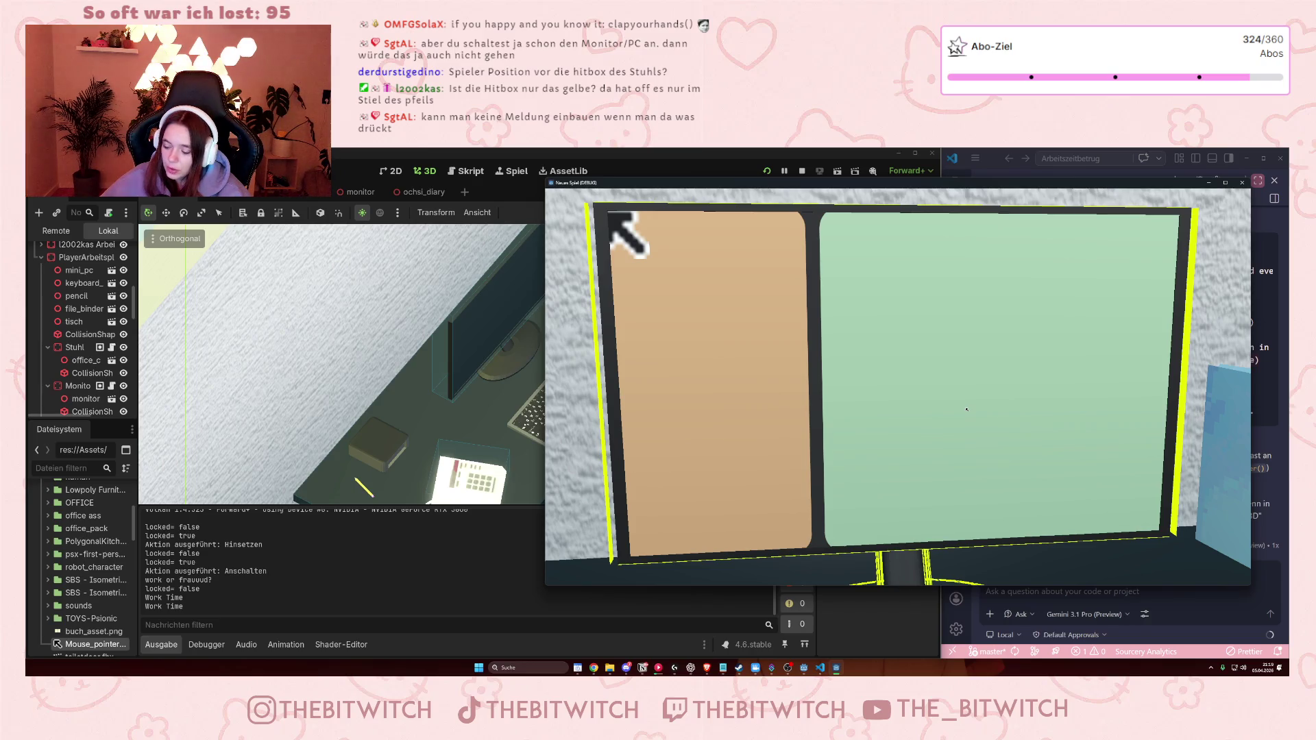
left_click(742, 388)
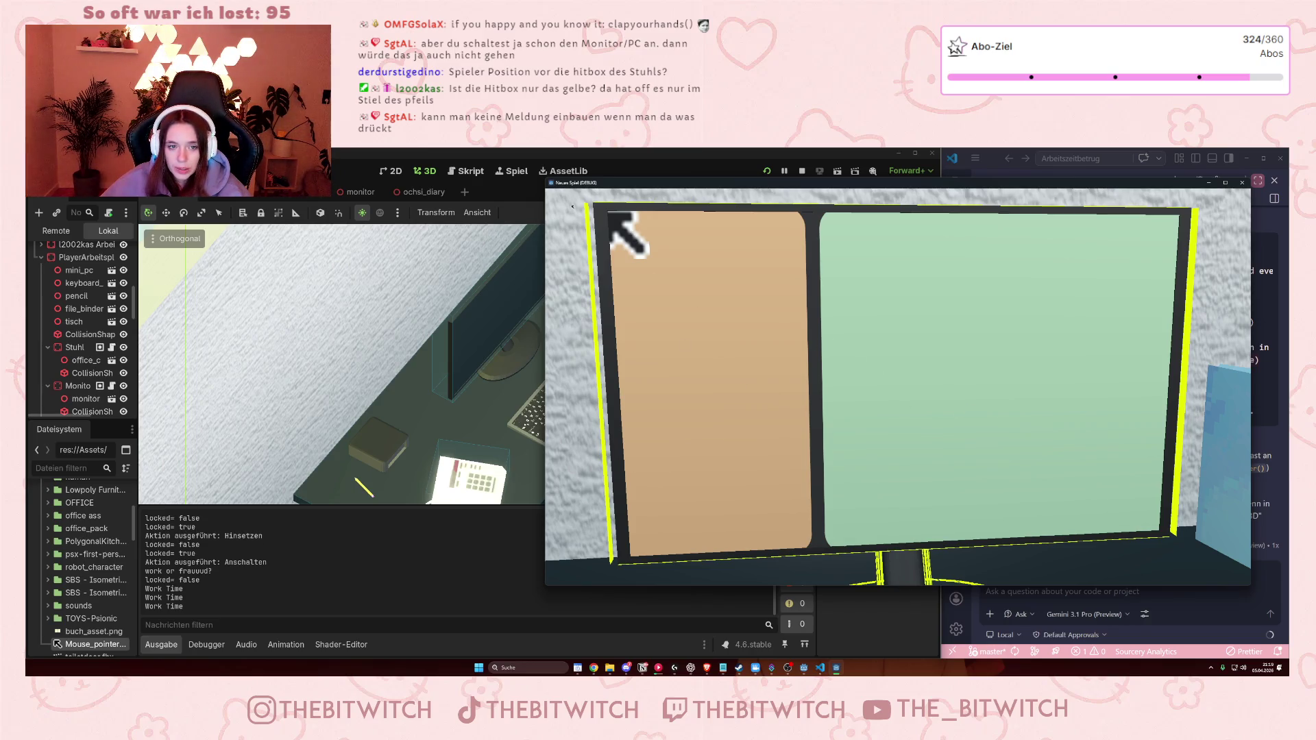
left_click(895, 376)
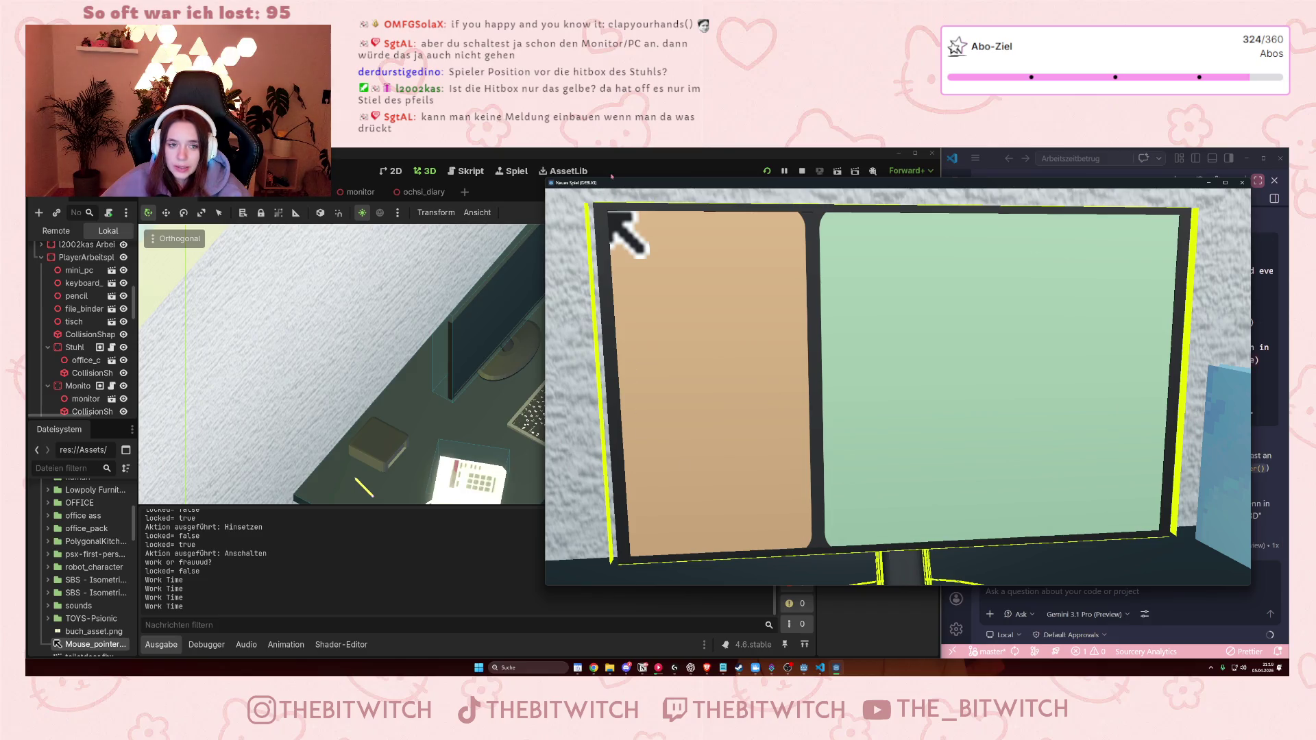
left_click(1008, 324)
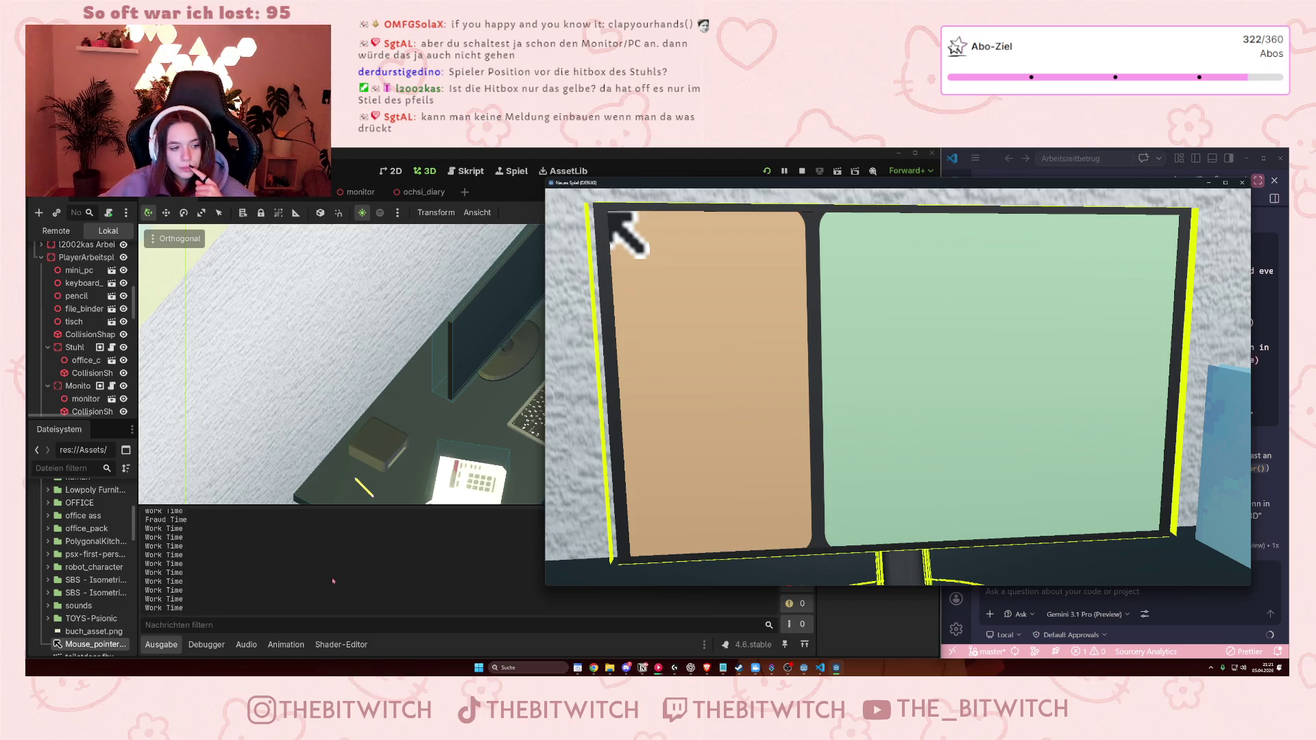
- Check the Output log for Work Time and Fraud Time entries, then stop the game
scroll(331, 582, "up", 5)
scroll(332, 582, "up", 2)
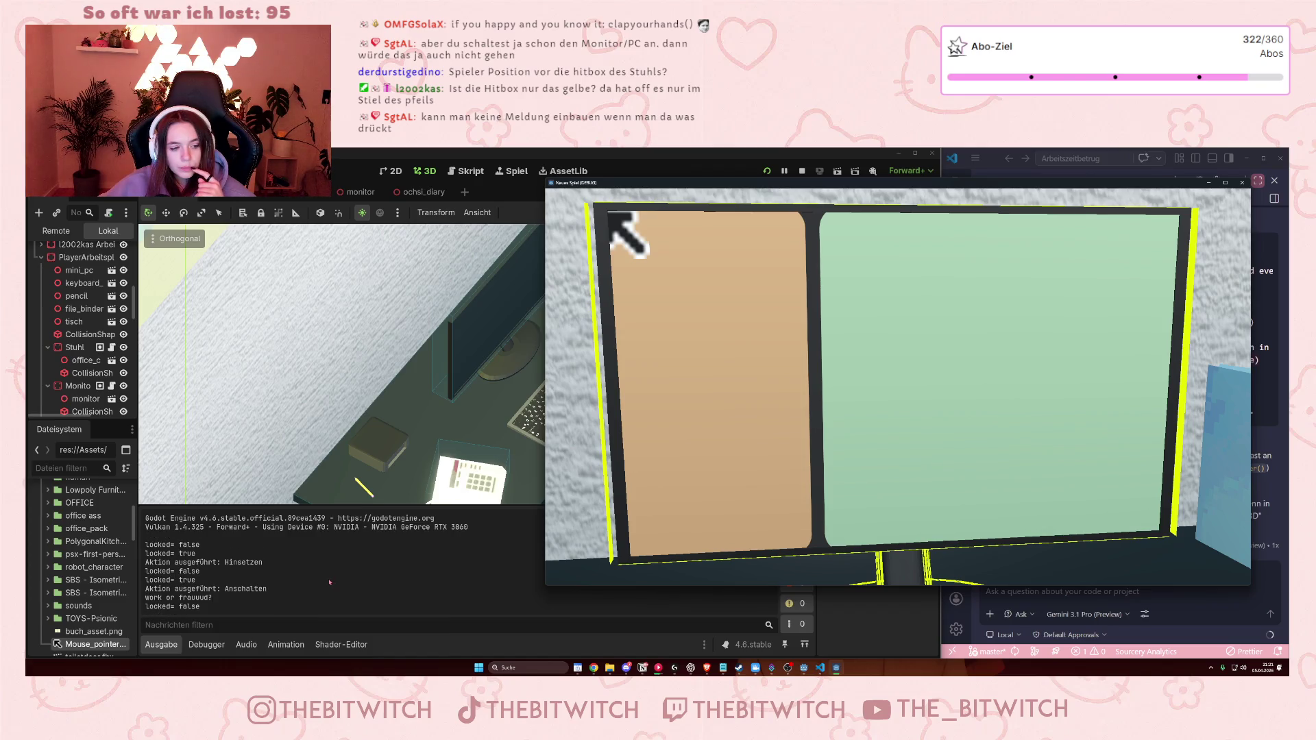
scroll(330, 582, "down", 2)
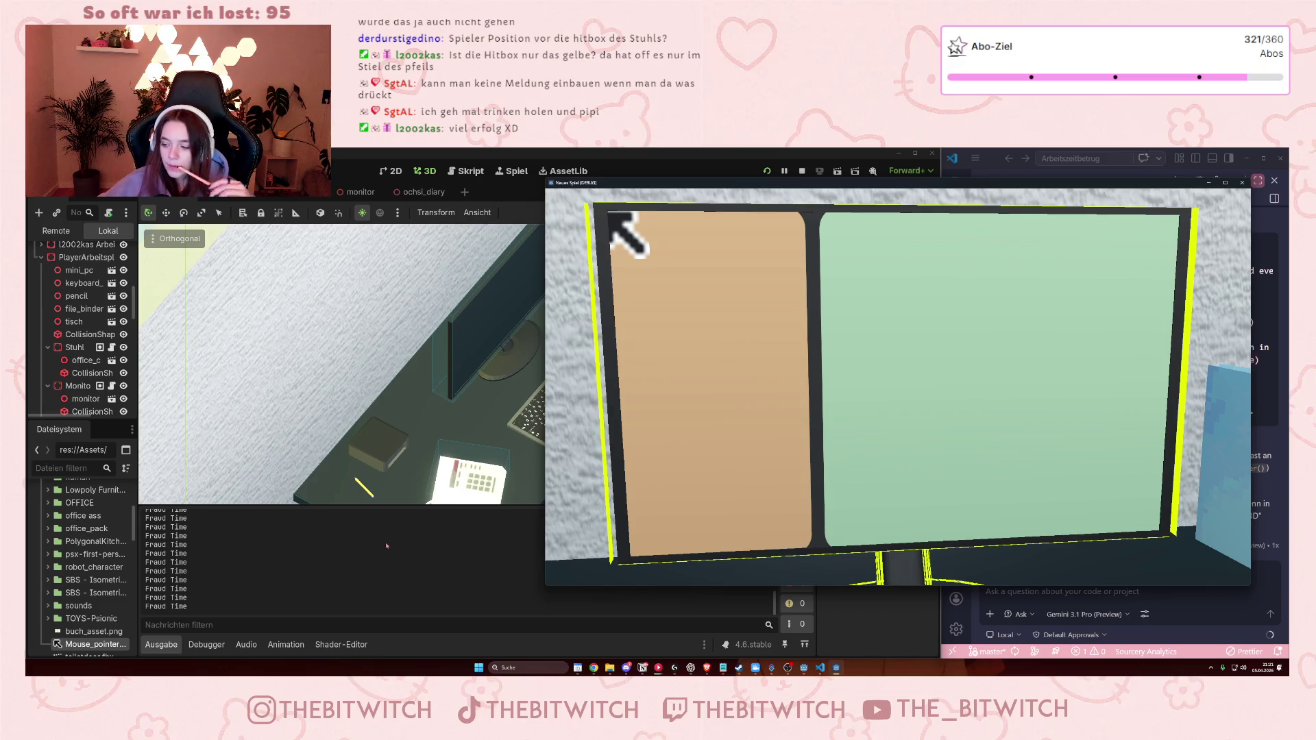
left_click(1242, 182)
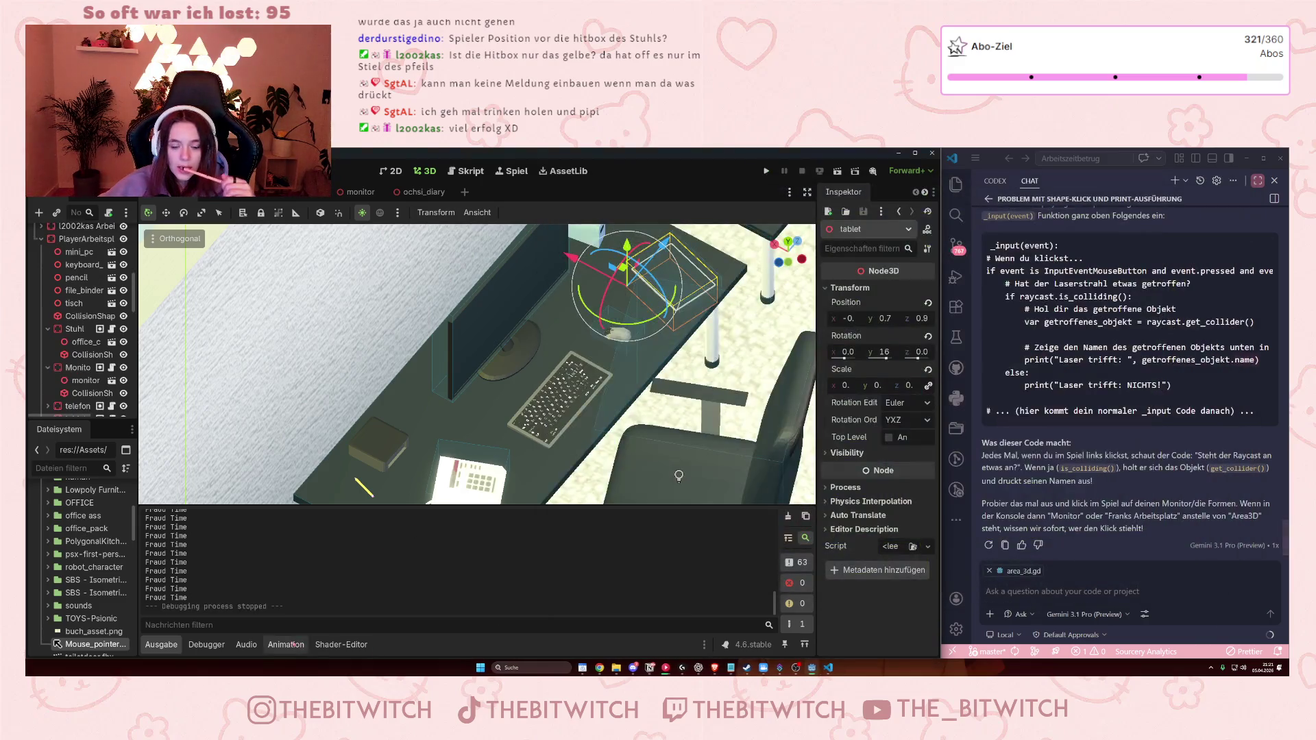
- Orbit around the desk, monitor and chairs, then select the floor box Boden to inspect it
scroll(416, 343, "up", 10)
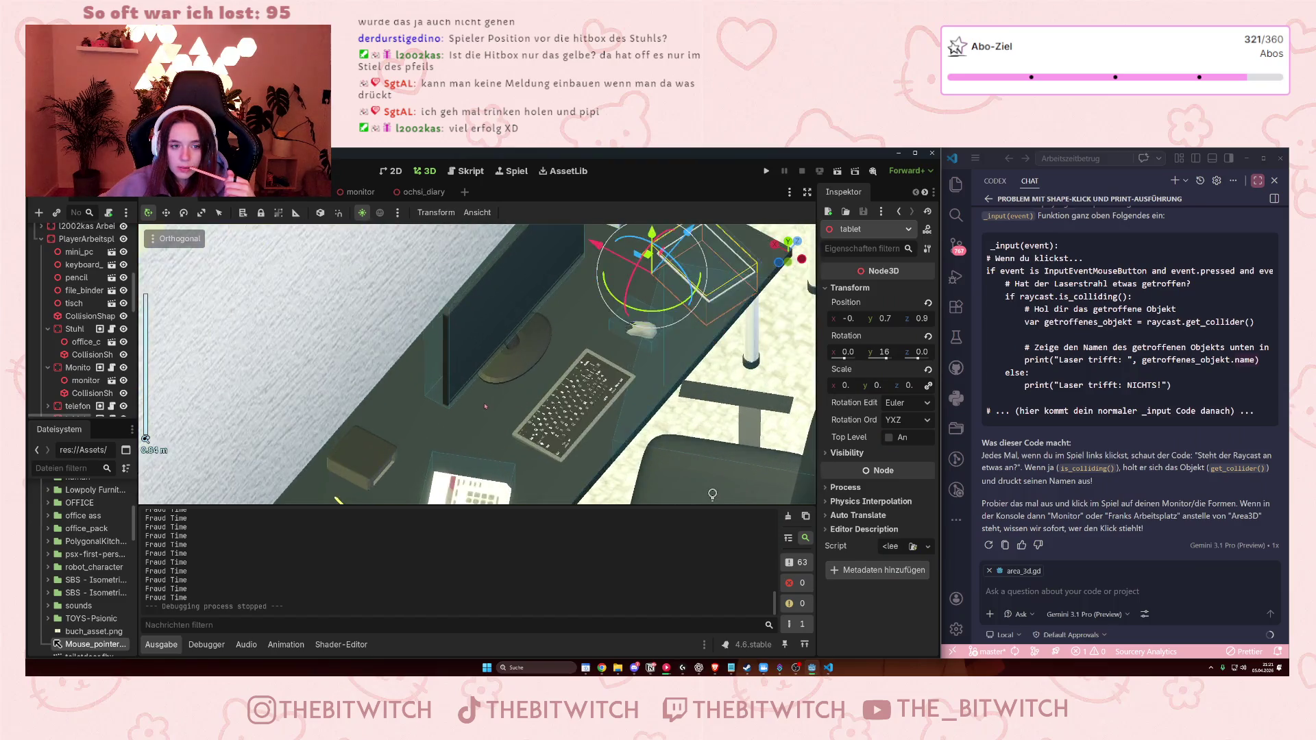
scroll(416, 343, "up", 5)
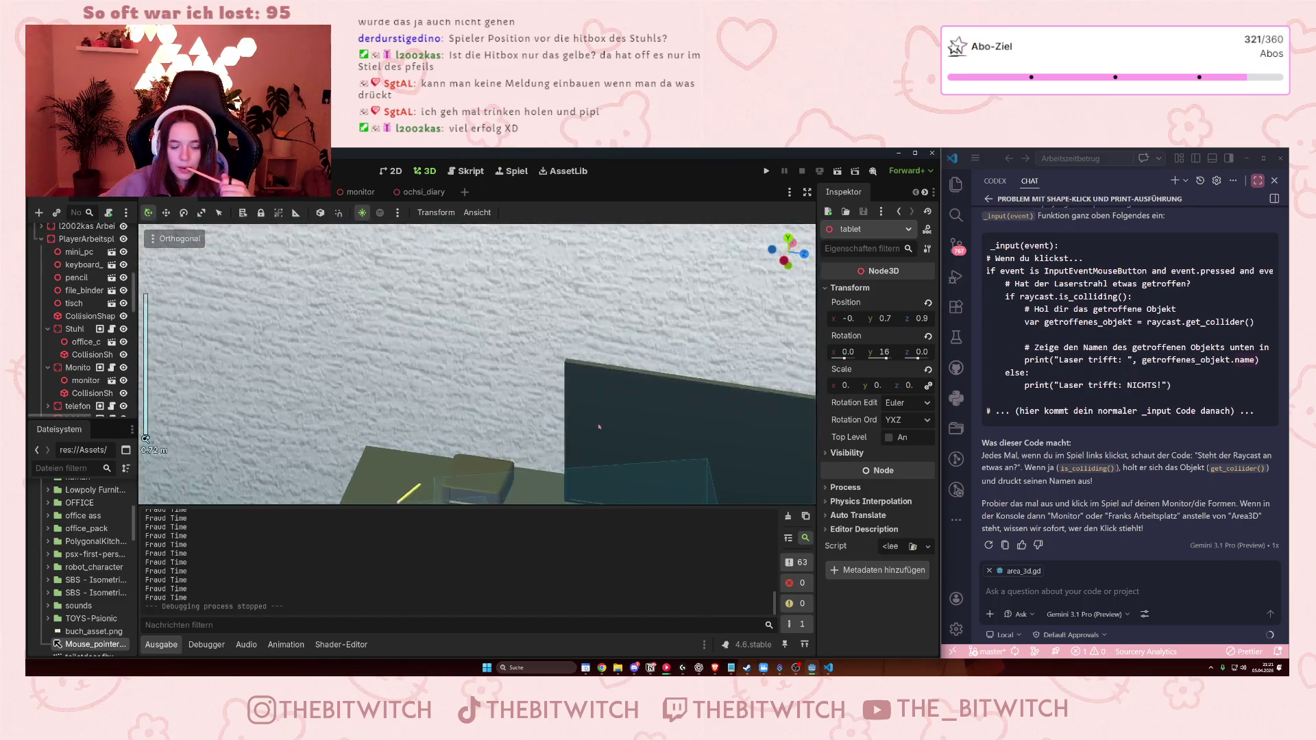
scroll(724, 461, "down", 5)
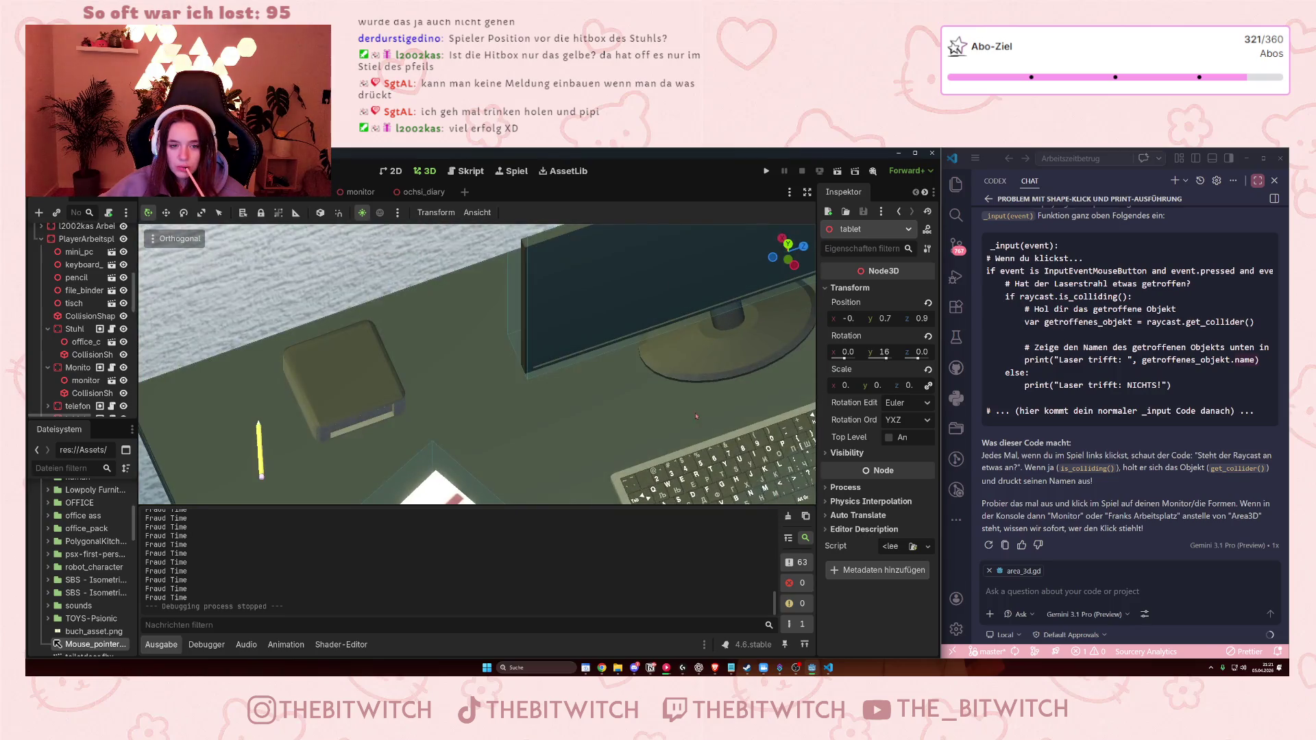
mouse_move(695, 417)
left_mouse_down()
mouse_move(642, 285)
mouse_move(660, 464)
left_mouse_up()
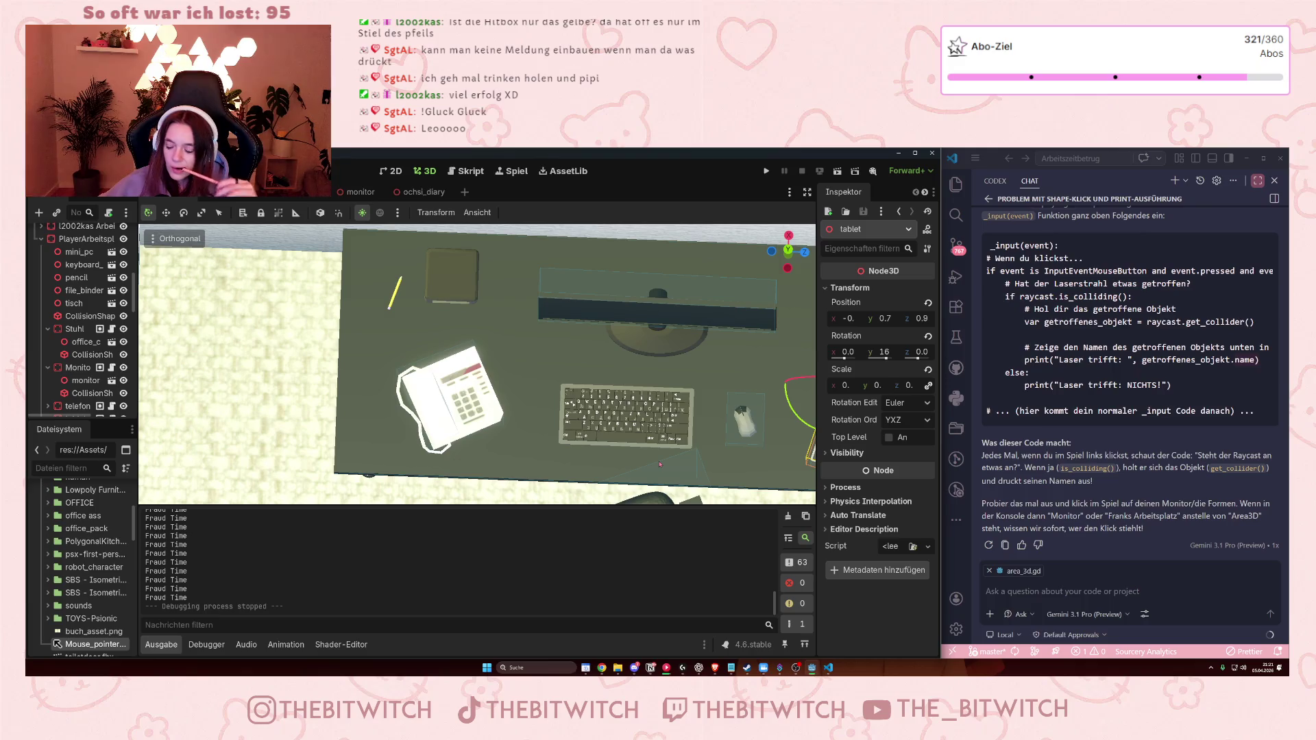
left_click_drag(659, 464, 656, 463)
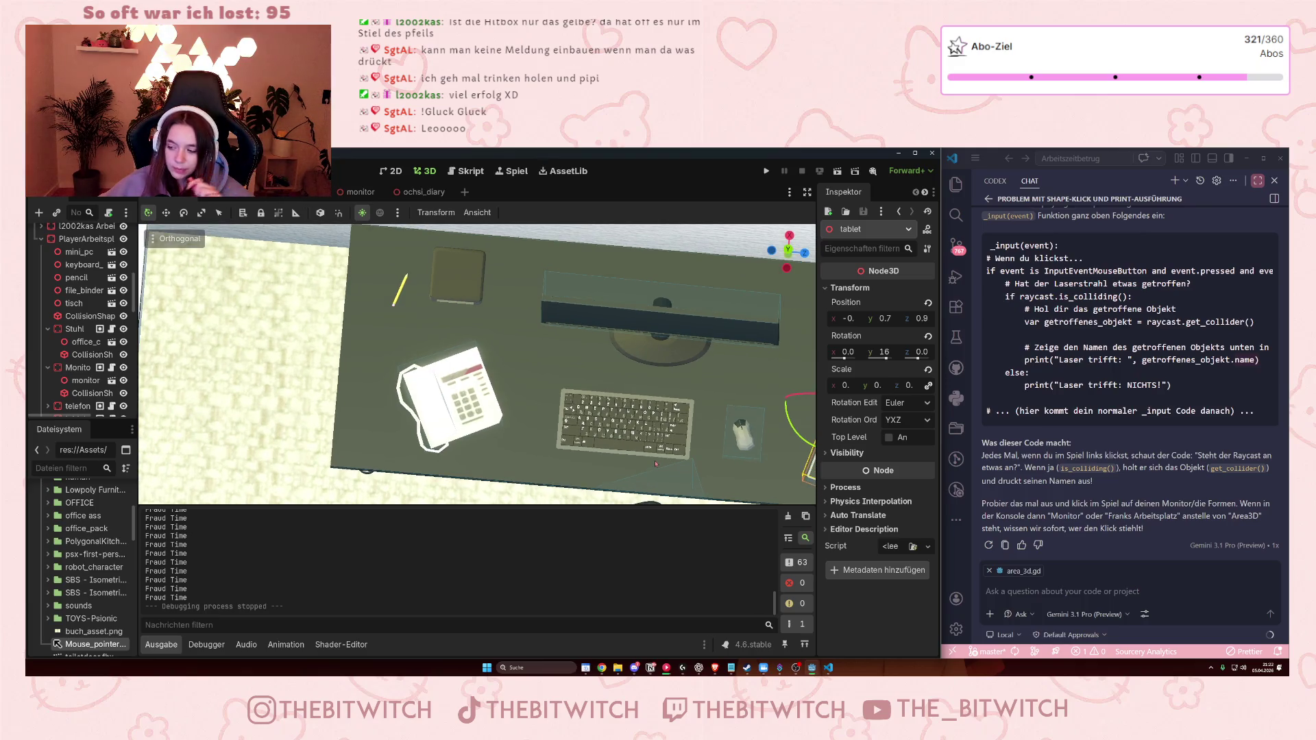
scroll(655, 463, "down", 8)
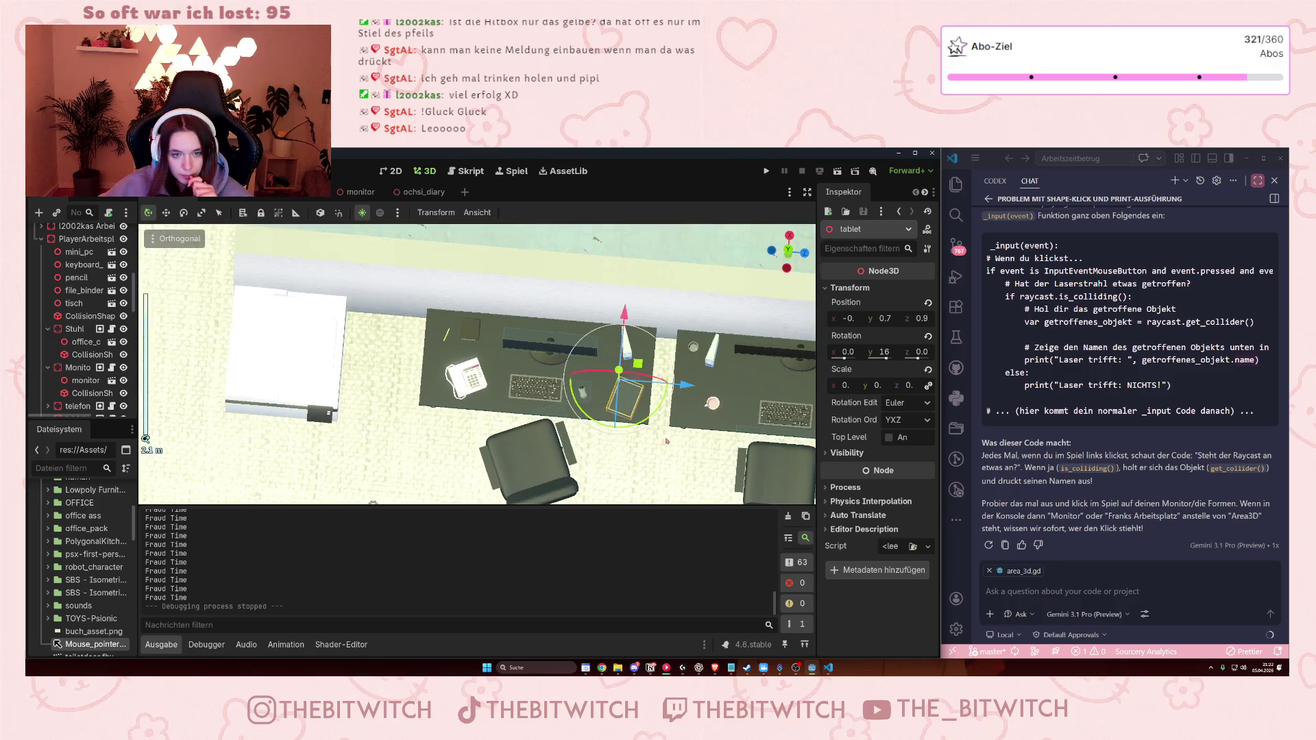
scroll(667, 441, "up", 8)
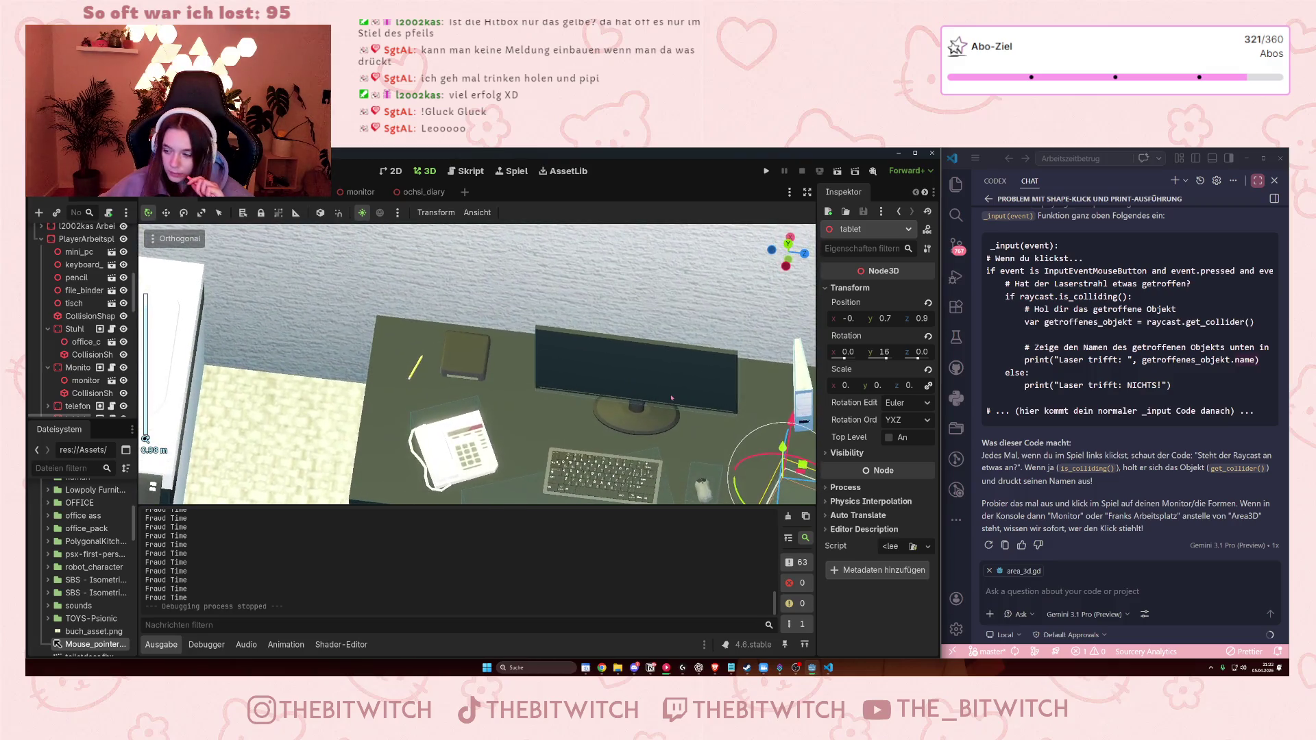
mouse_move(672, 397)
left_mouse_down()
mouse_move(644, 473)
mouse_move(724, 476)
left_mouse_up()
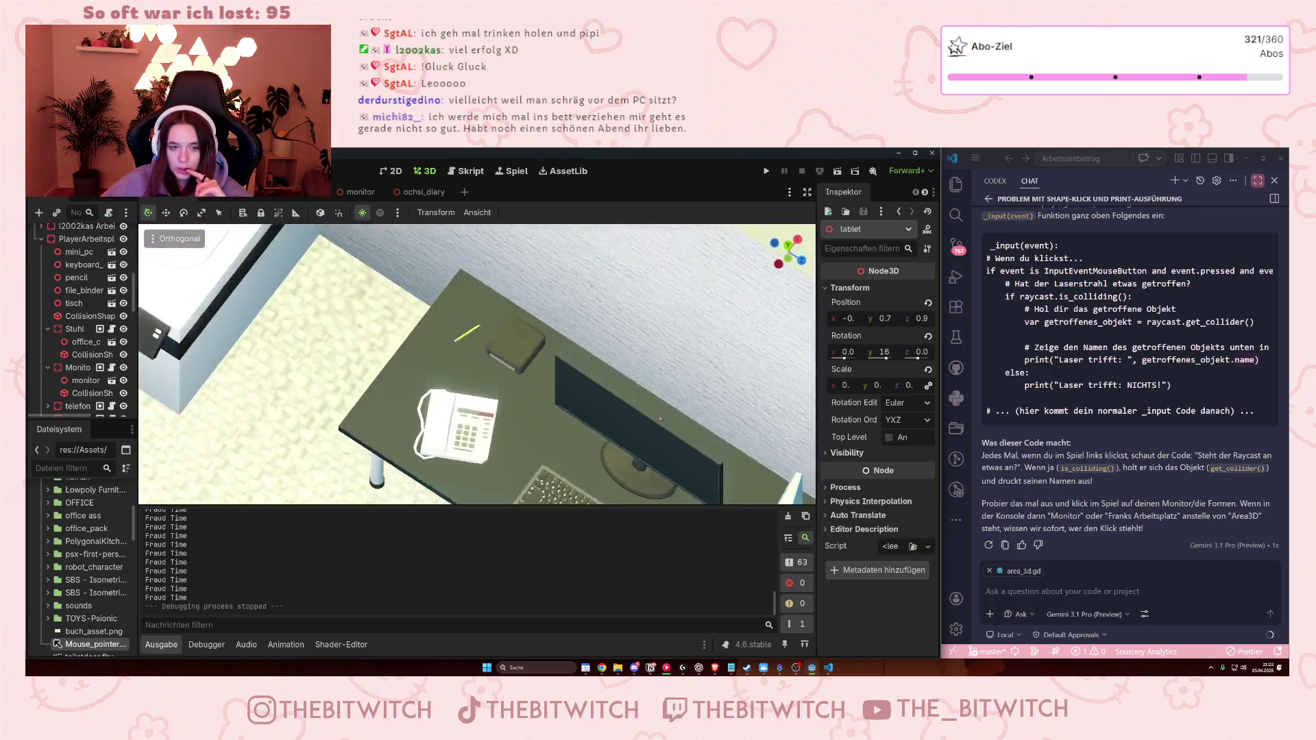
left_click_drag(723, 333, 709, 378)
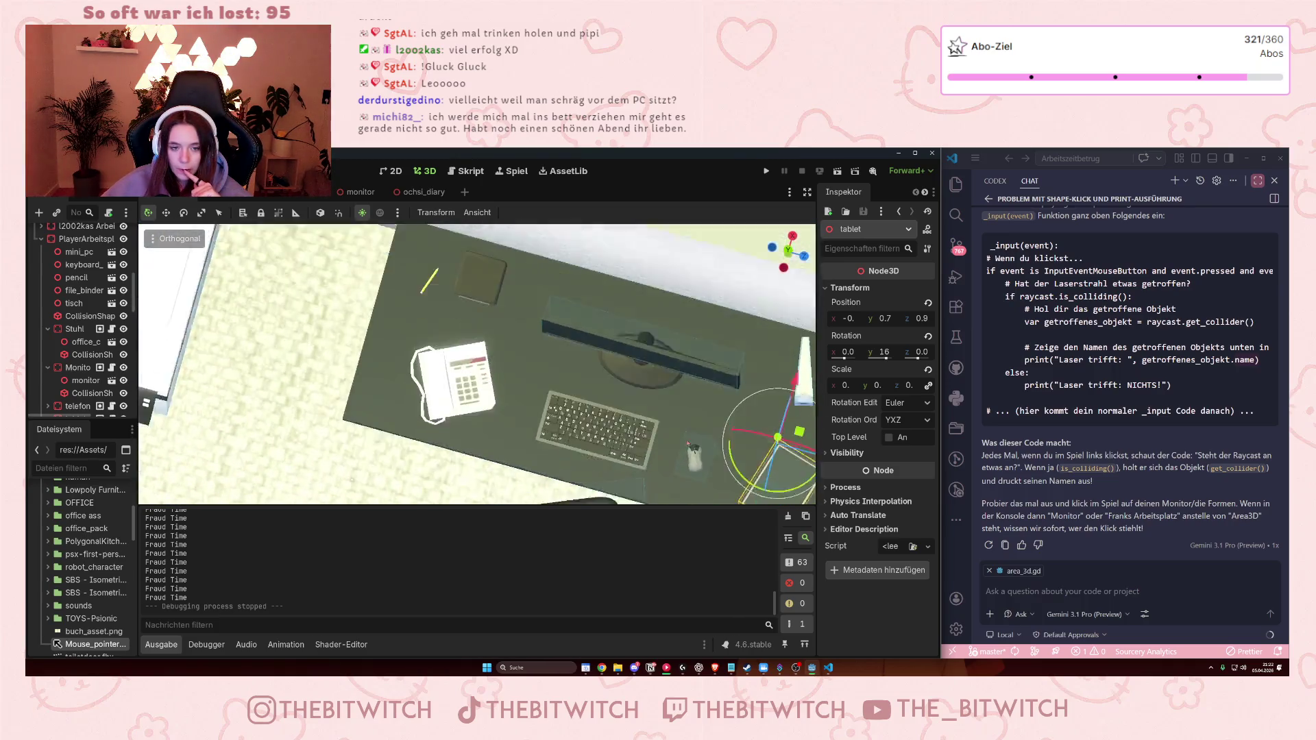
mouse_move(711, 458)
left_mouse_down()
mouse_move(150, 366)
mouse_move(672, 385)
mouse_move(593, 400)
left_mouse_up()
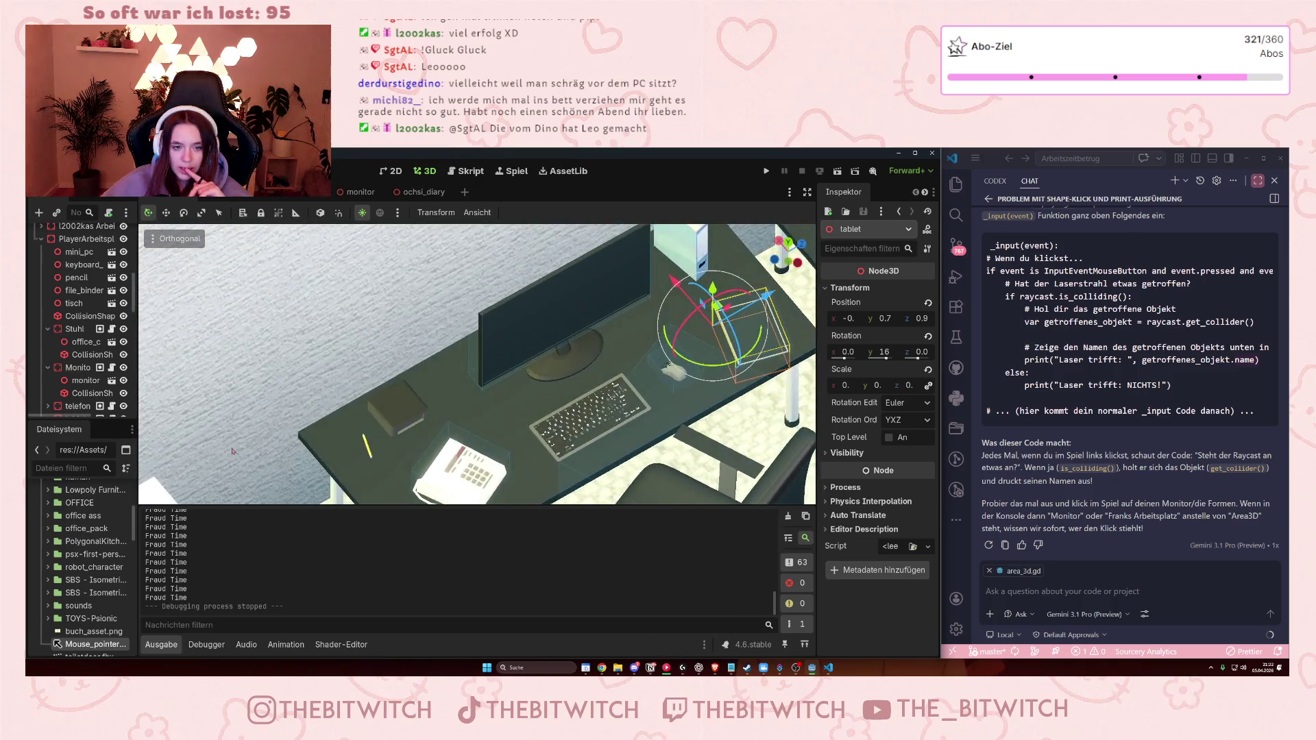
left_click(677, 452)
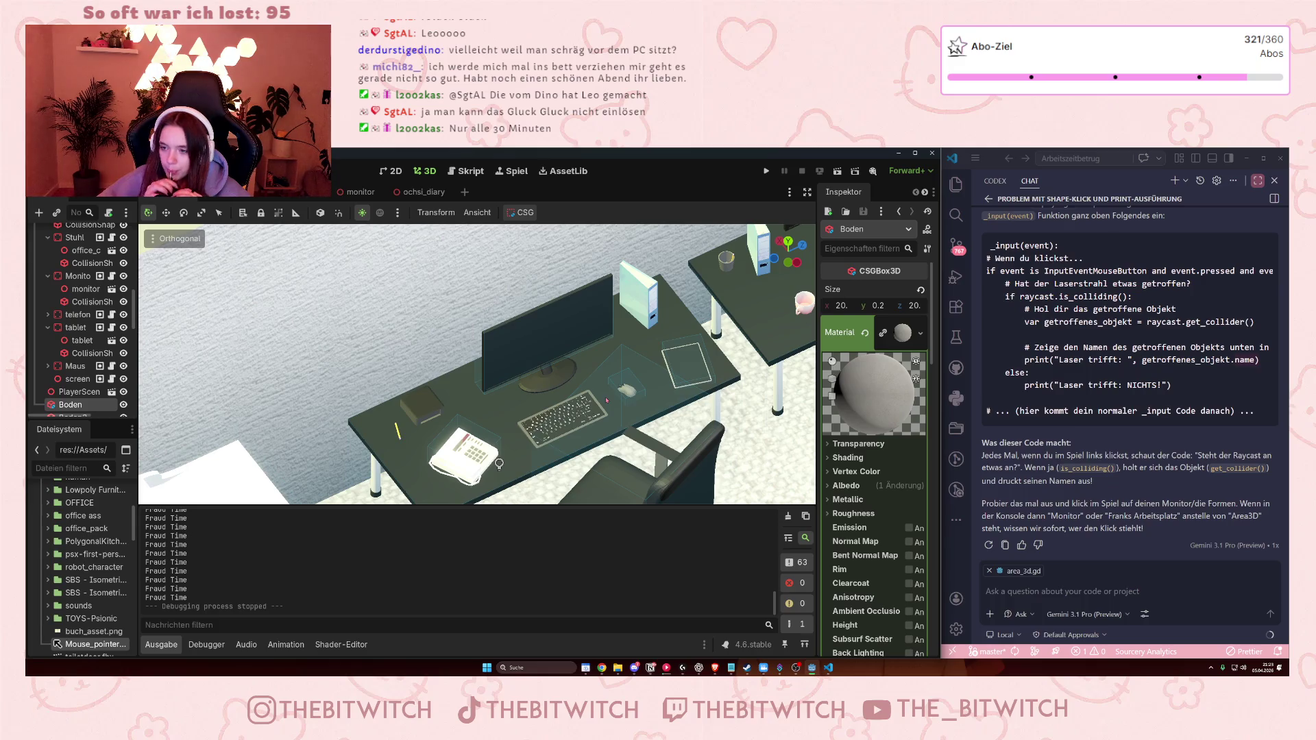
- Ask the AI chat, in German, why clicks register only in certain spots despite larger collision boxes
left_click(1016, 621)
type("das klicken  funktioniert jetzt, aber nur an ga")
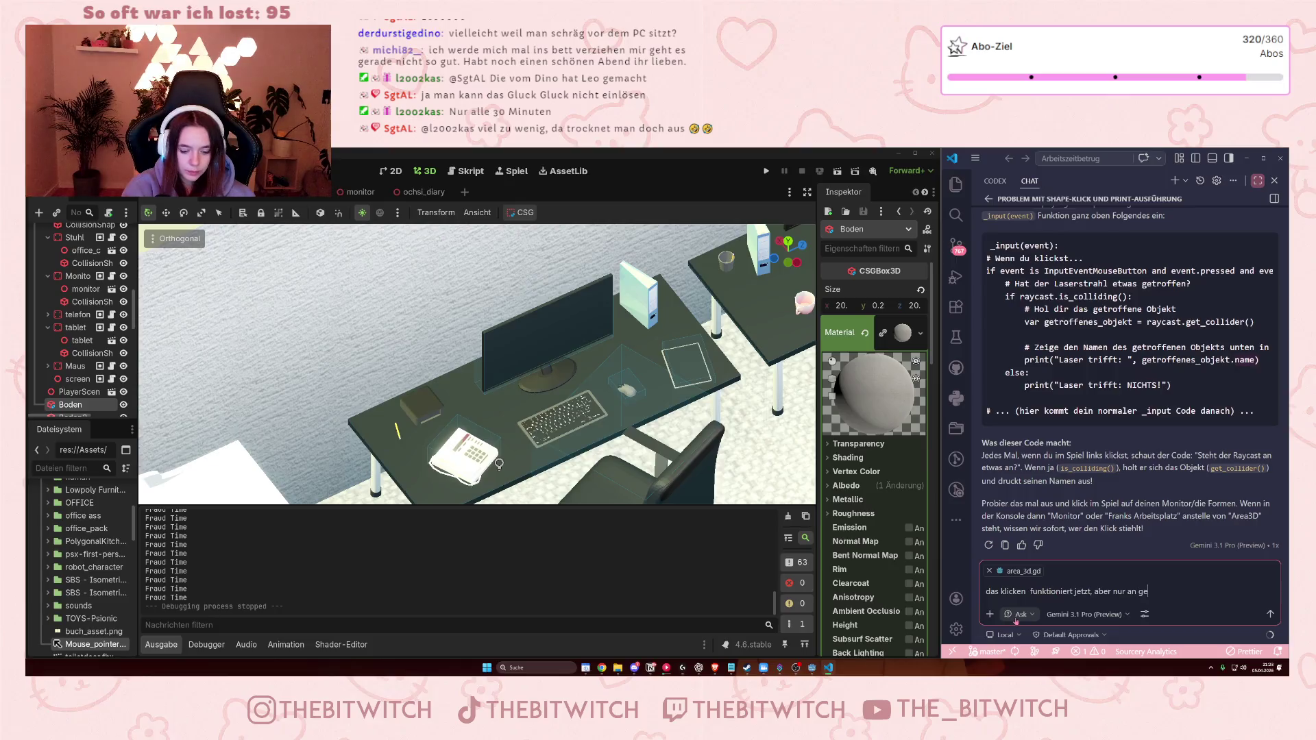
type("nz bestim")
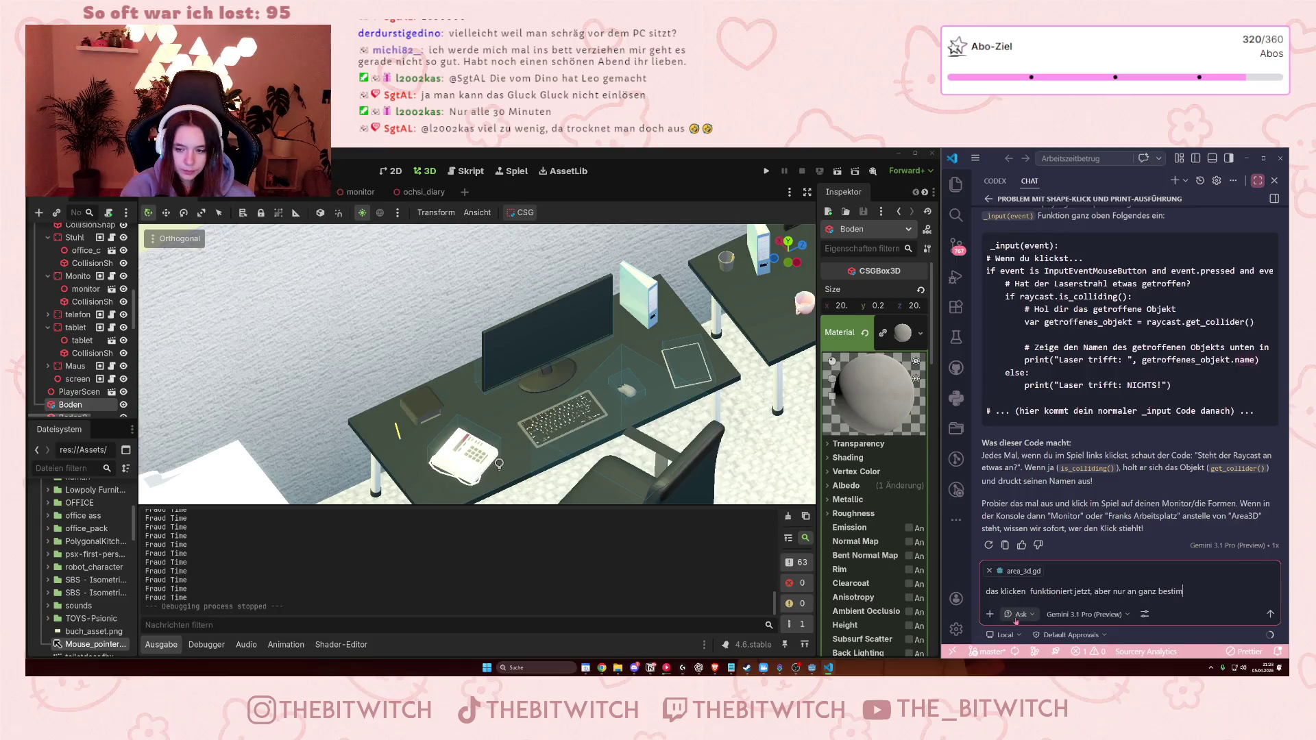
type("mten stellen")
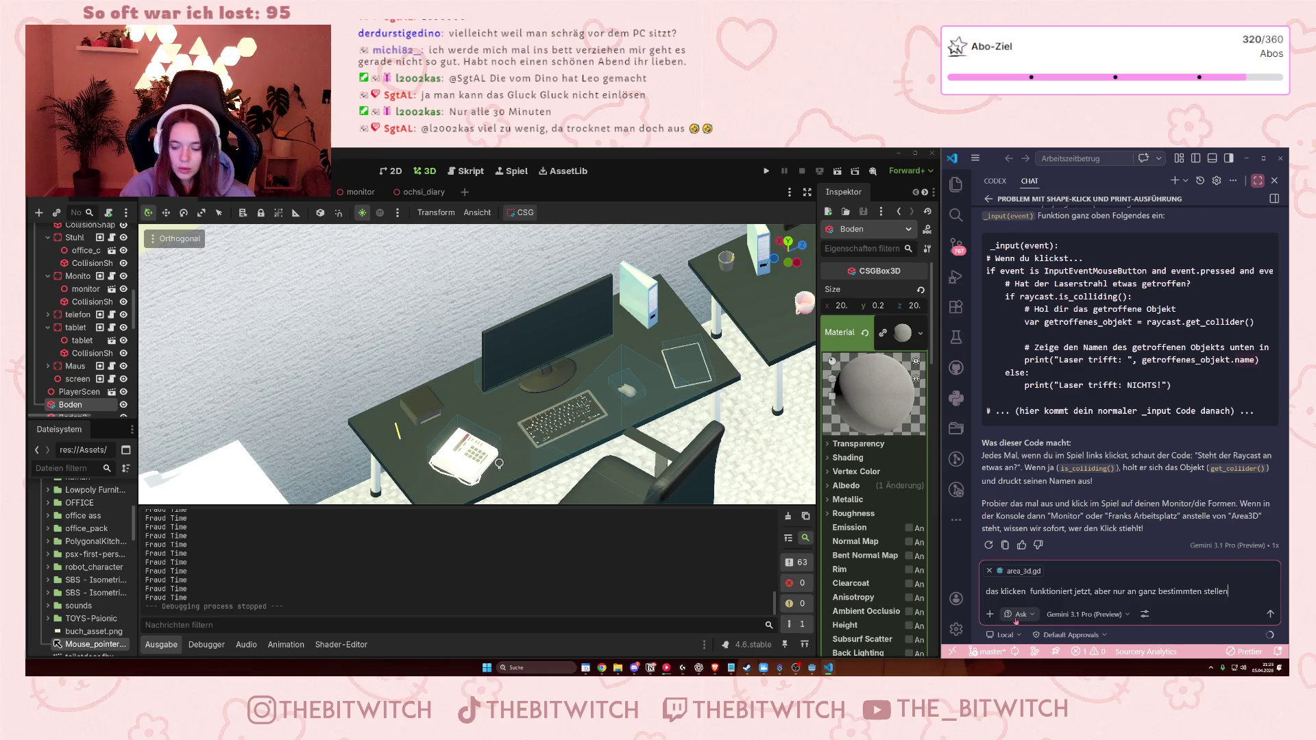
type(", obwohl d")
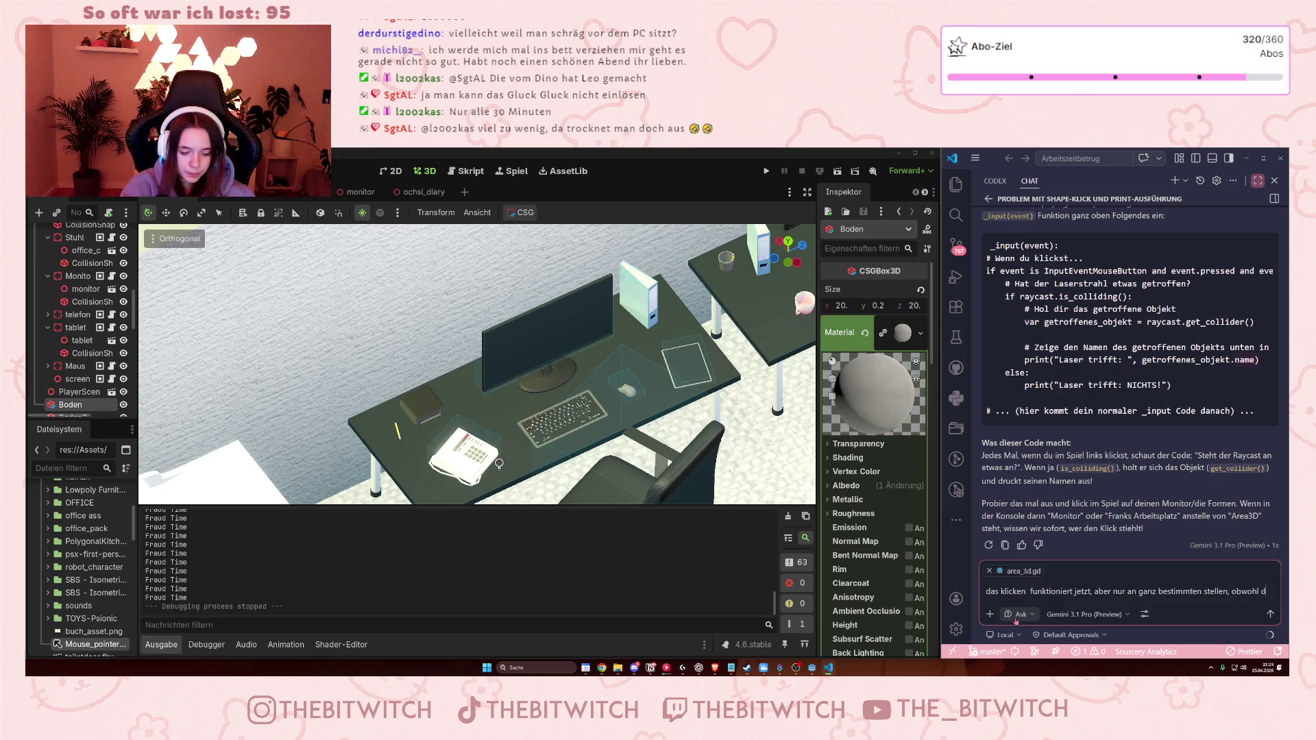
type("ie collisio")
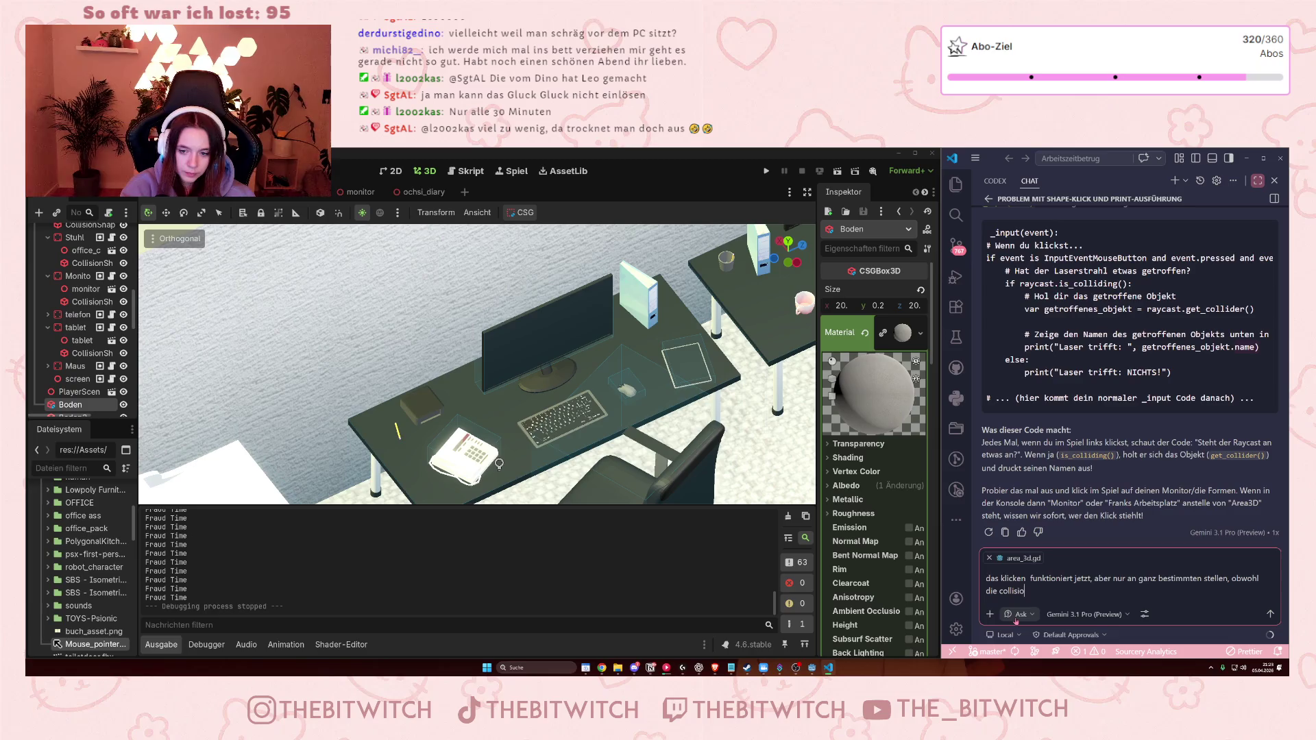
type("n boxen ")
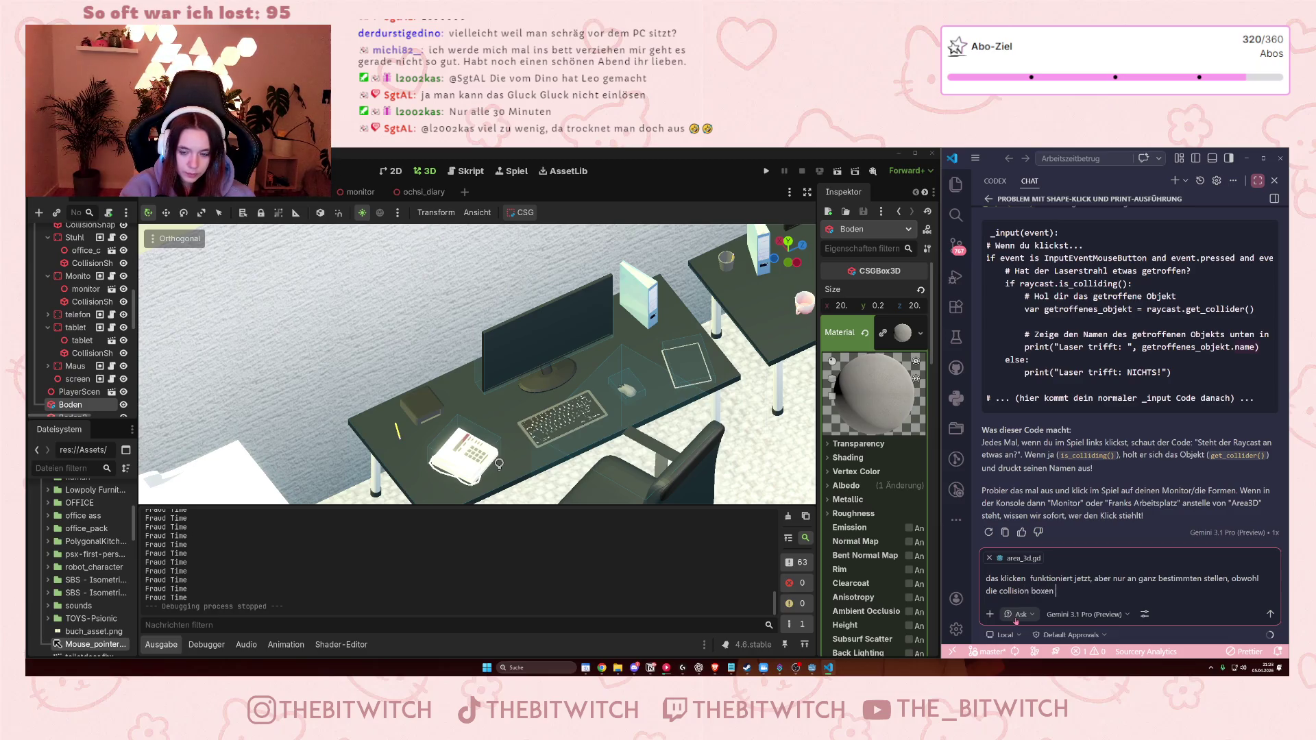
type("viel grö")
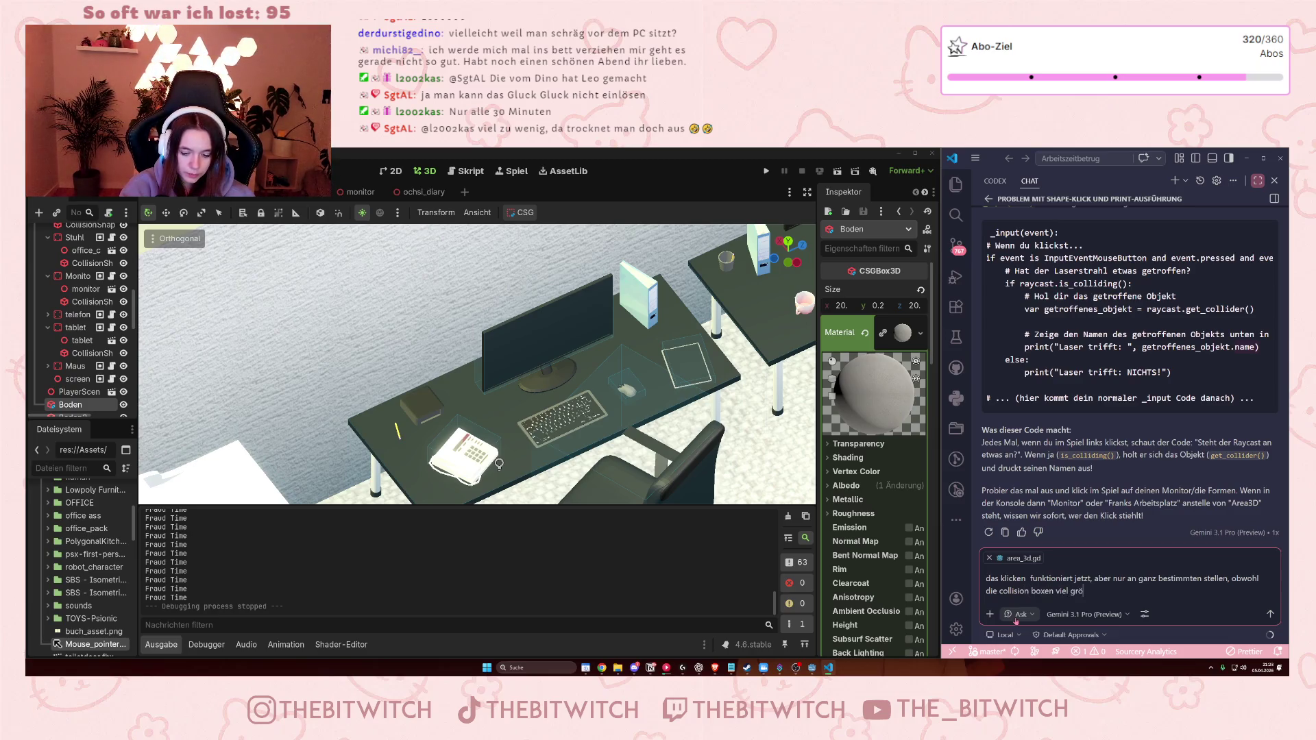
type("ßer sind. wie")
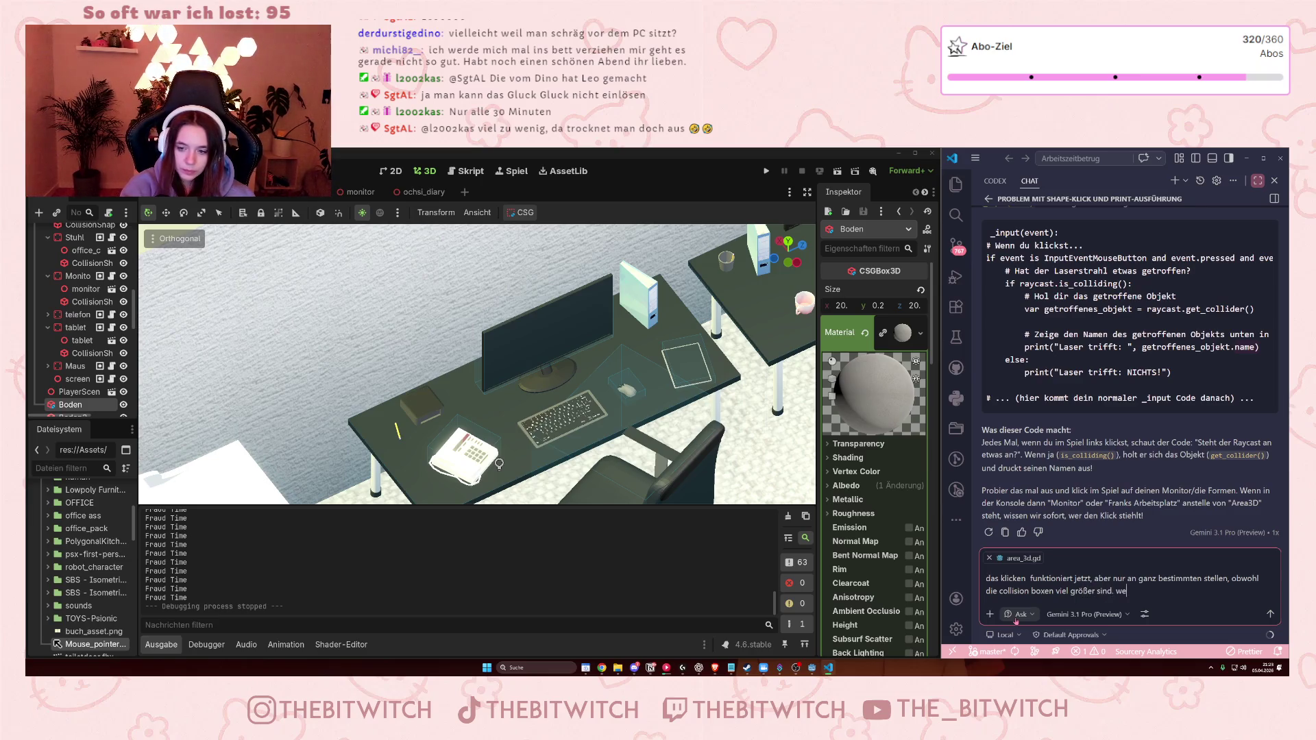
type("so")
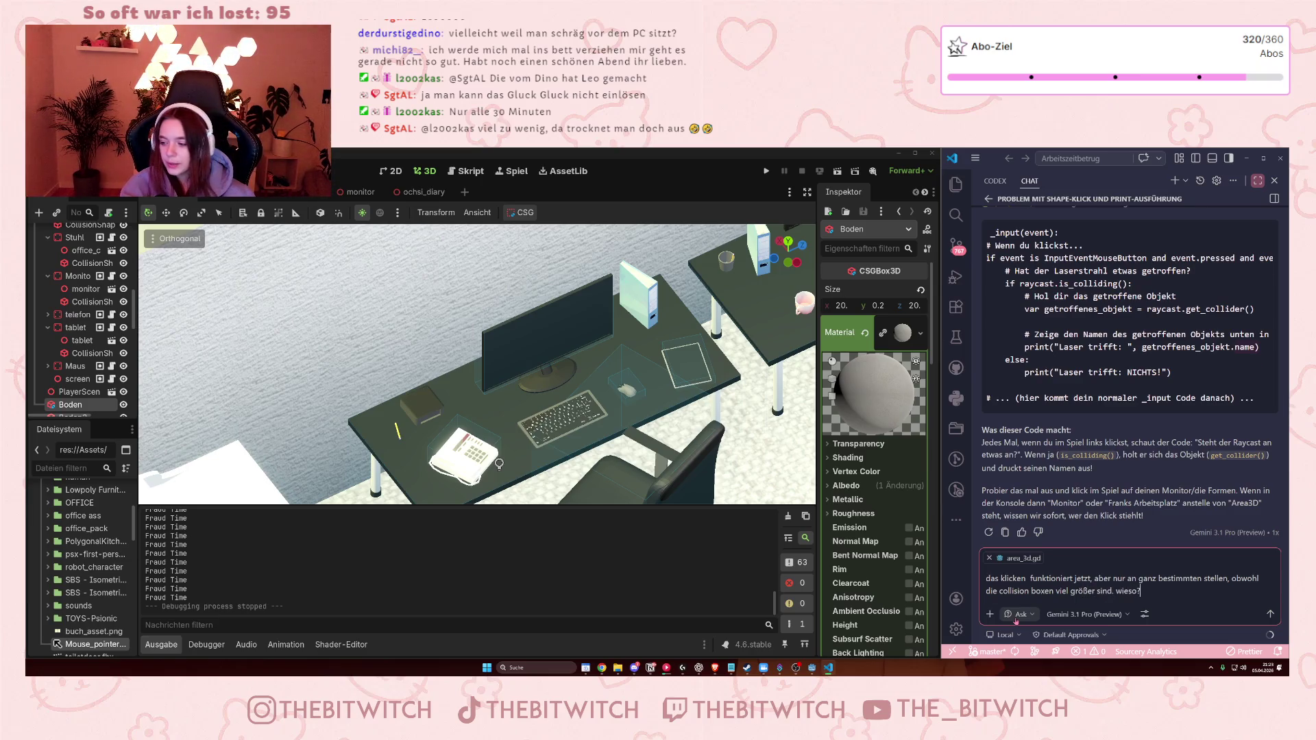
key("Return")
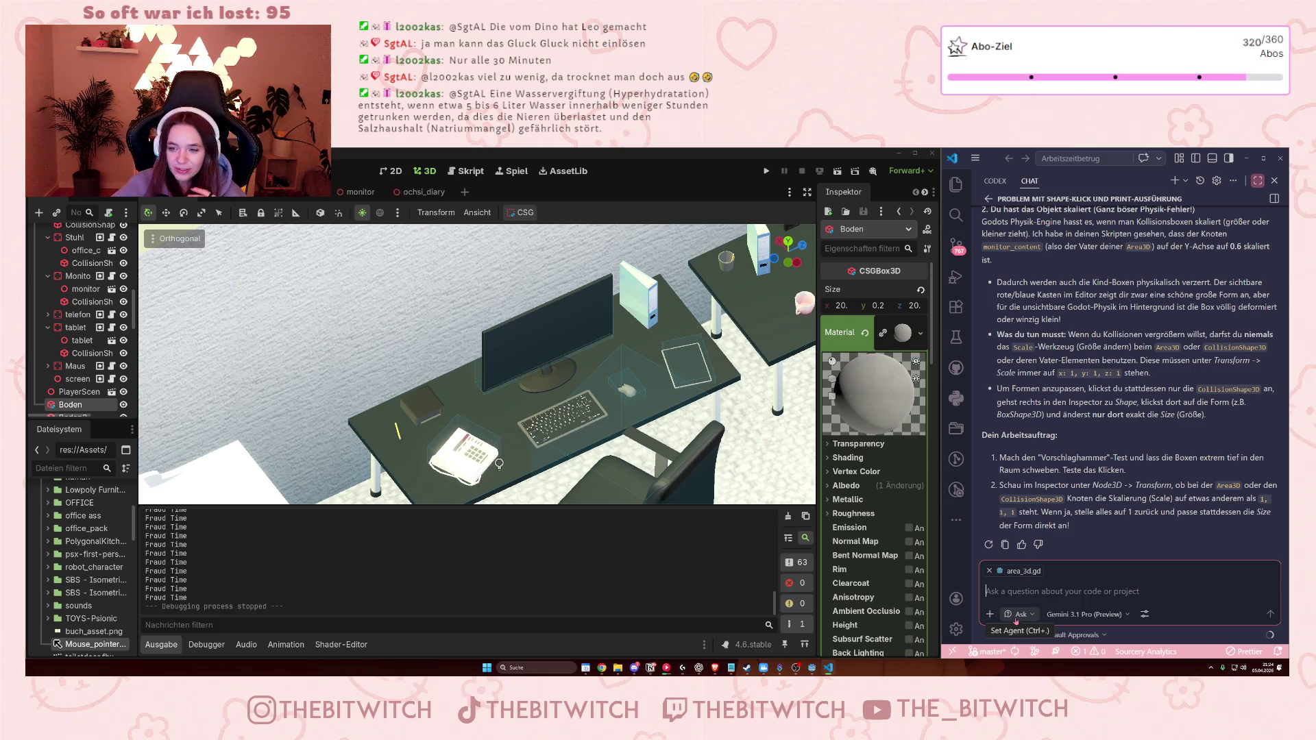
scroll(1165, 480, "up", 3)
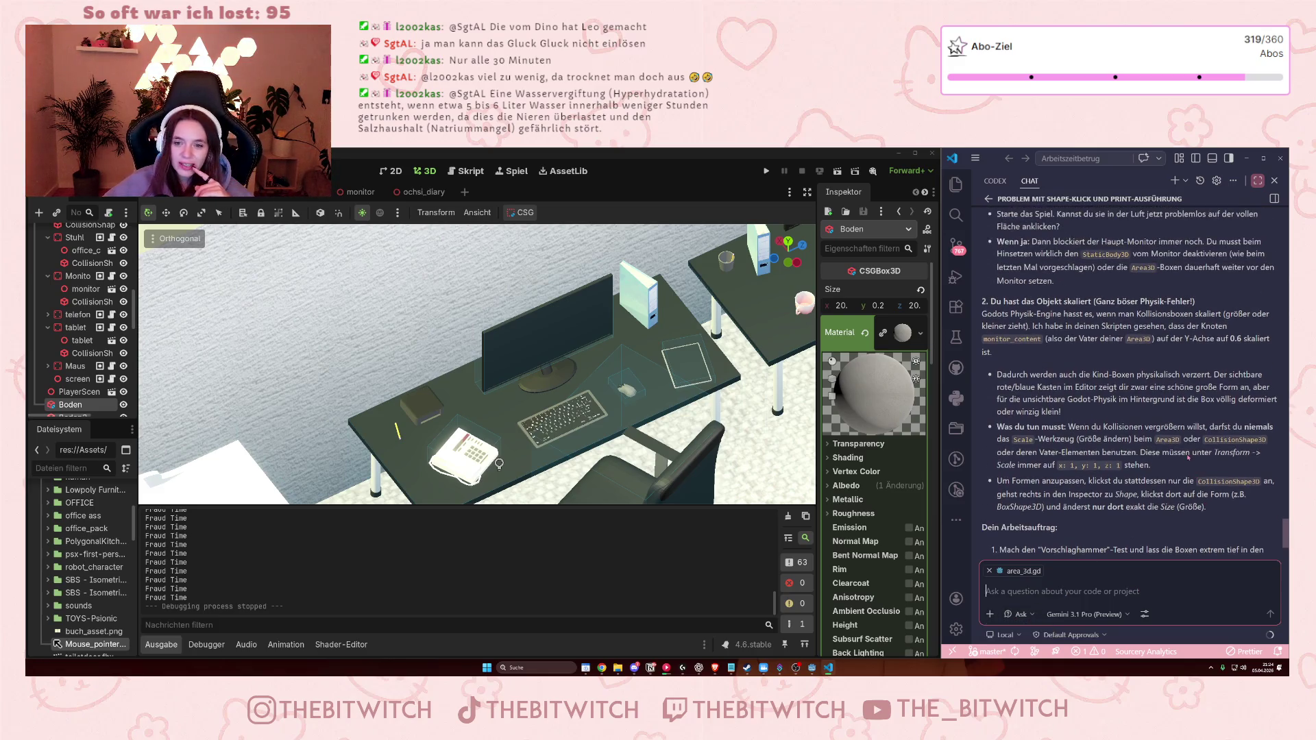
scroll(1178, 374, "up", 10)
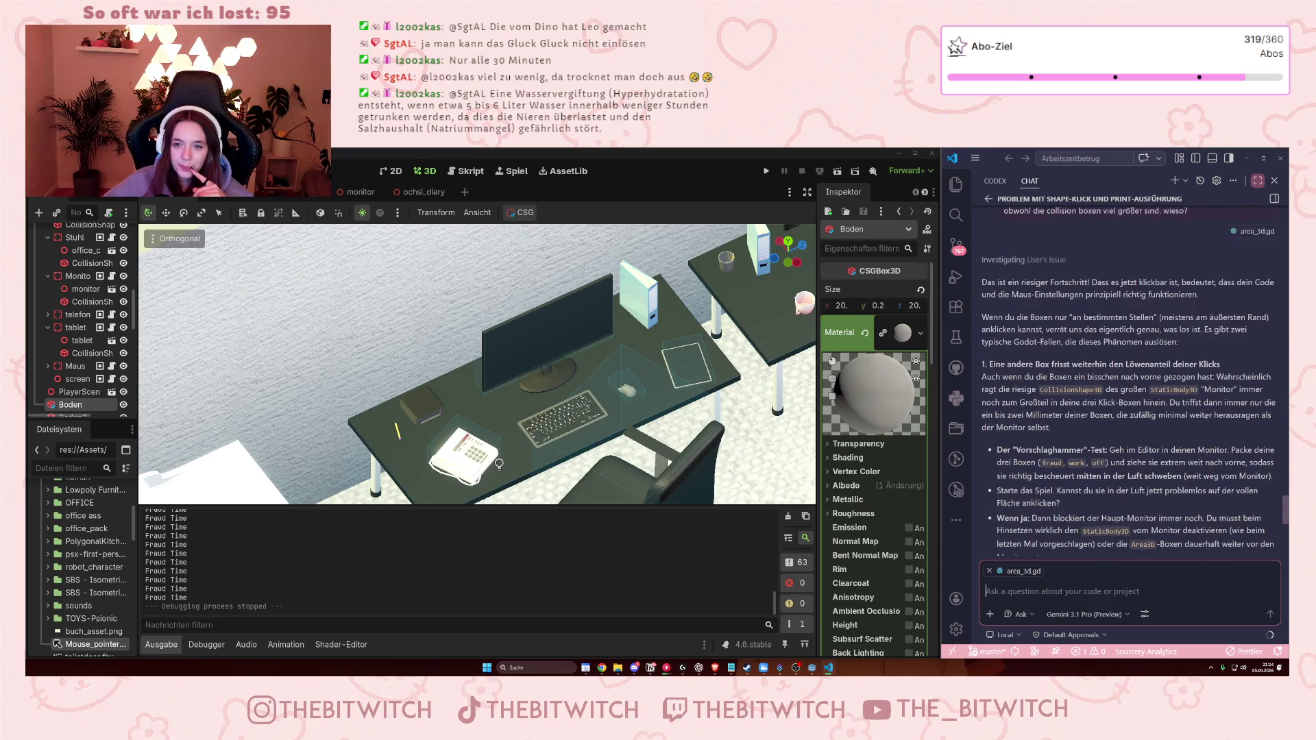
triple_click(1022, 319)
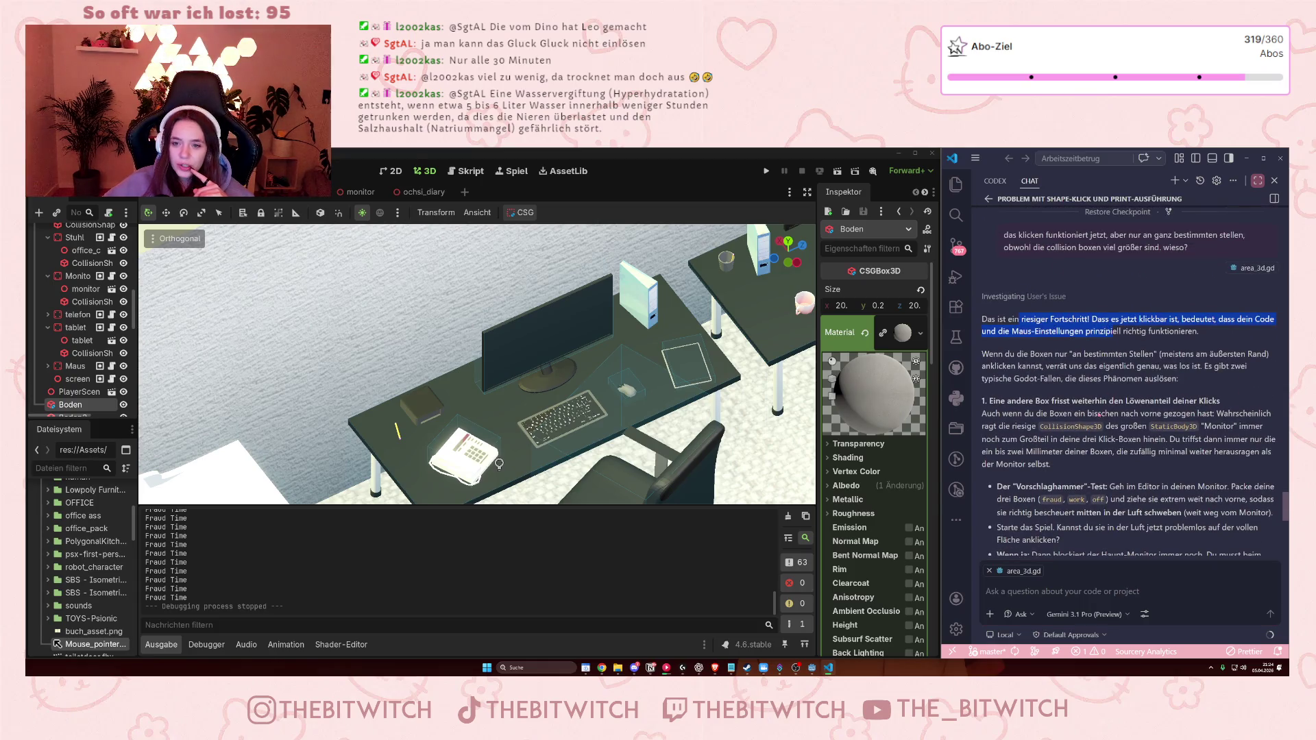
left_click(1099, 417)
scroll(1113, 348, "down", 1)
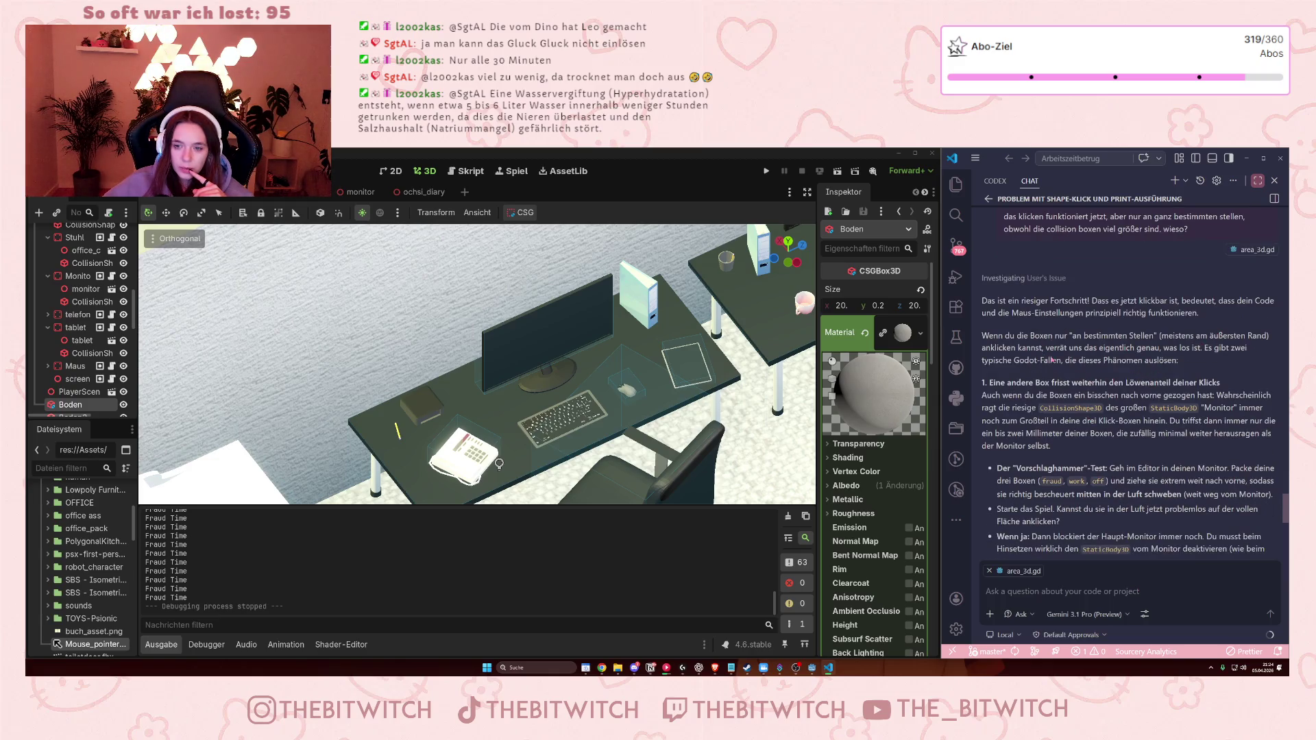
scroll(1051, 357, "down", 1)
scroll(1054, 362, "down", 2)
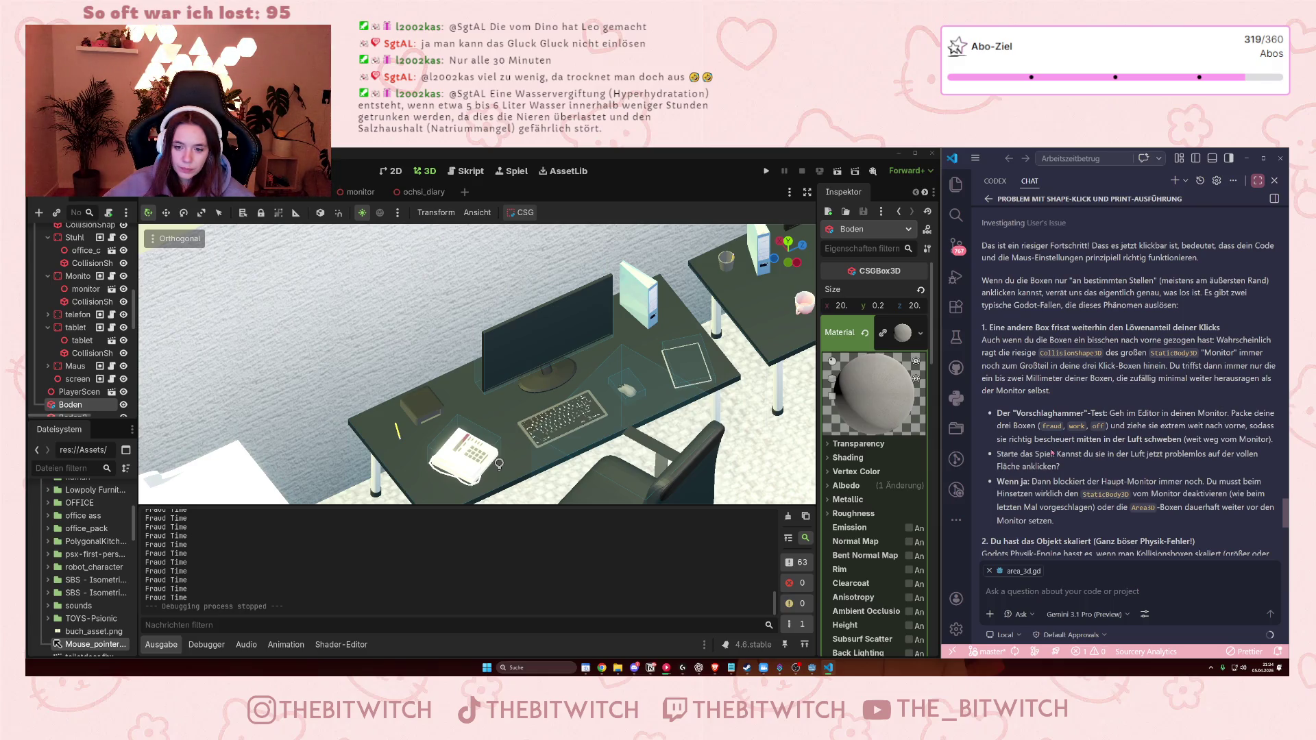
scroll(1052, 453, "down", 2)
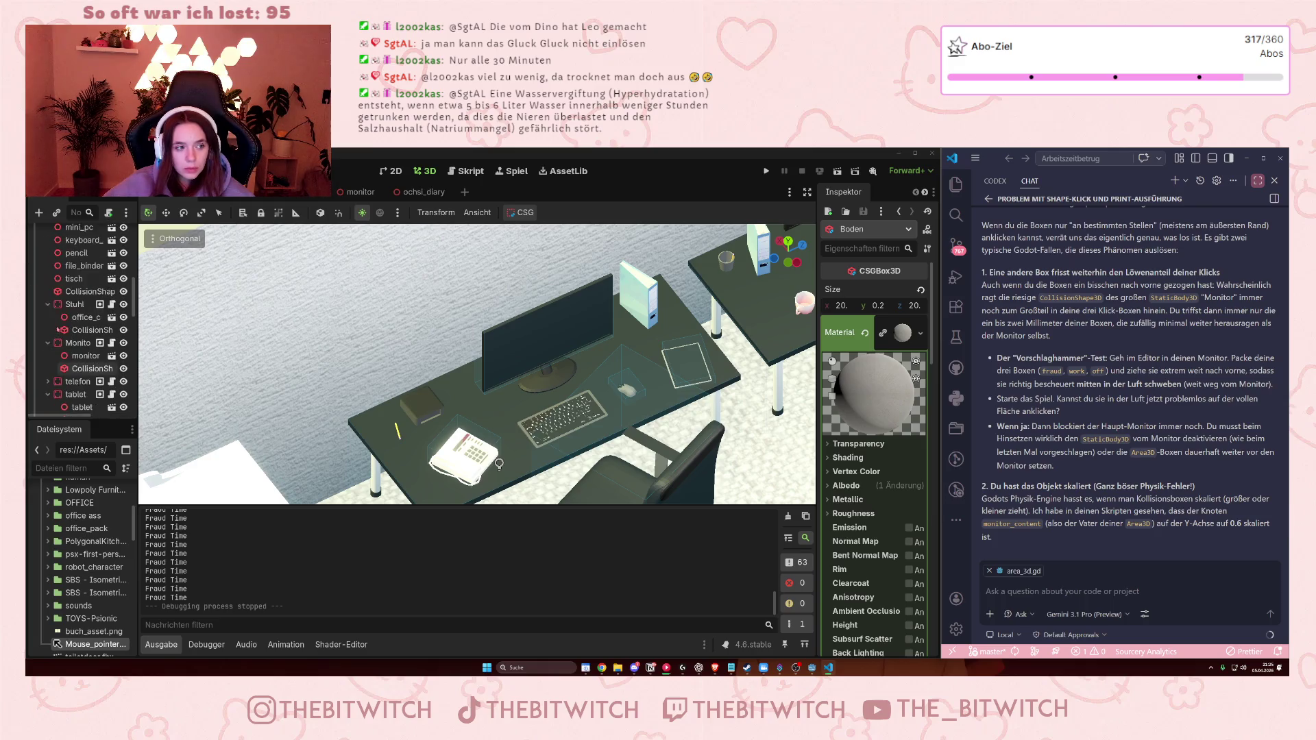
scroll(60, 323, "up", 5)
scroll(60, 323, "up", 5)
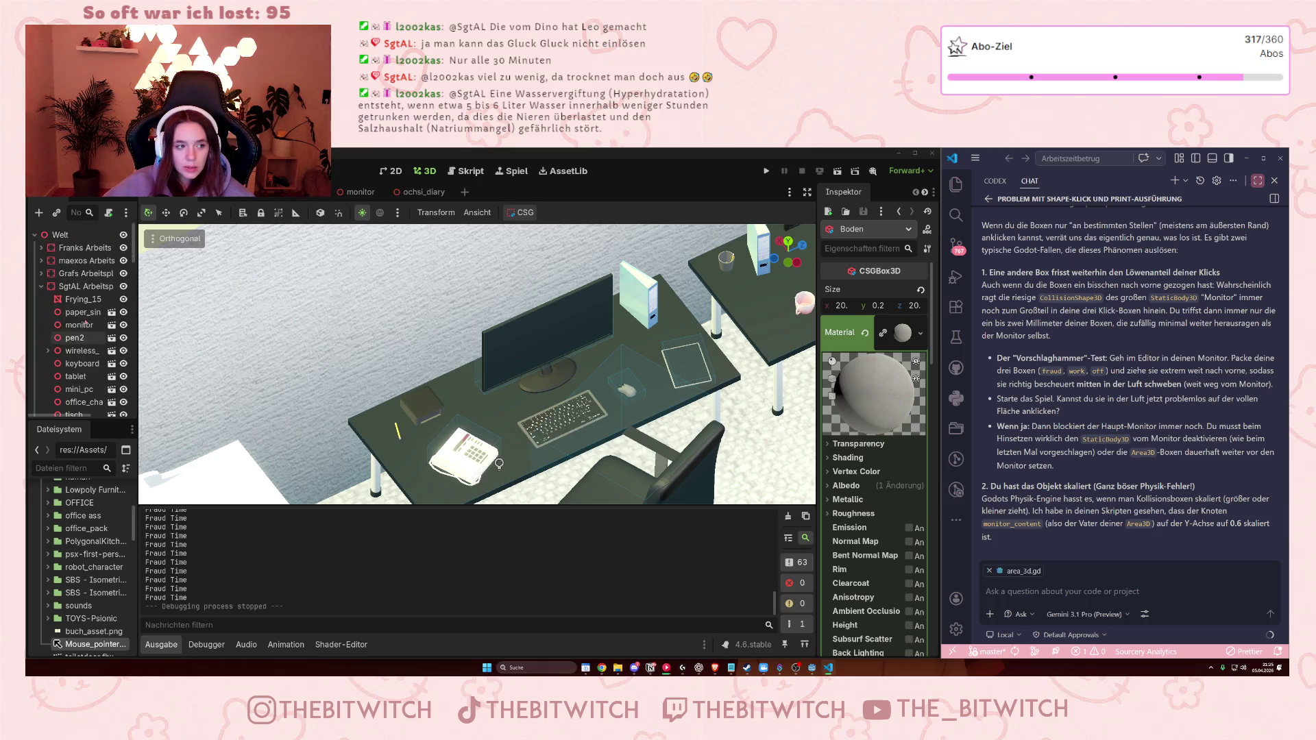
scroll(98, 317, "down", 2)
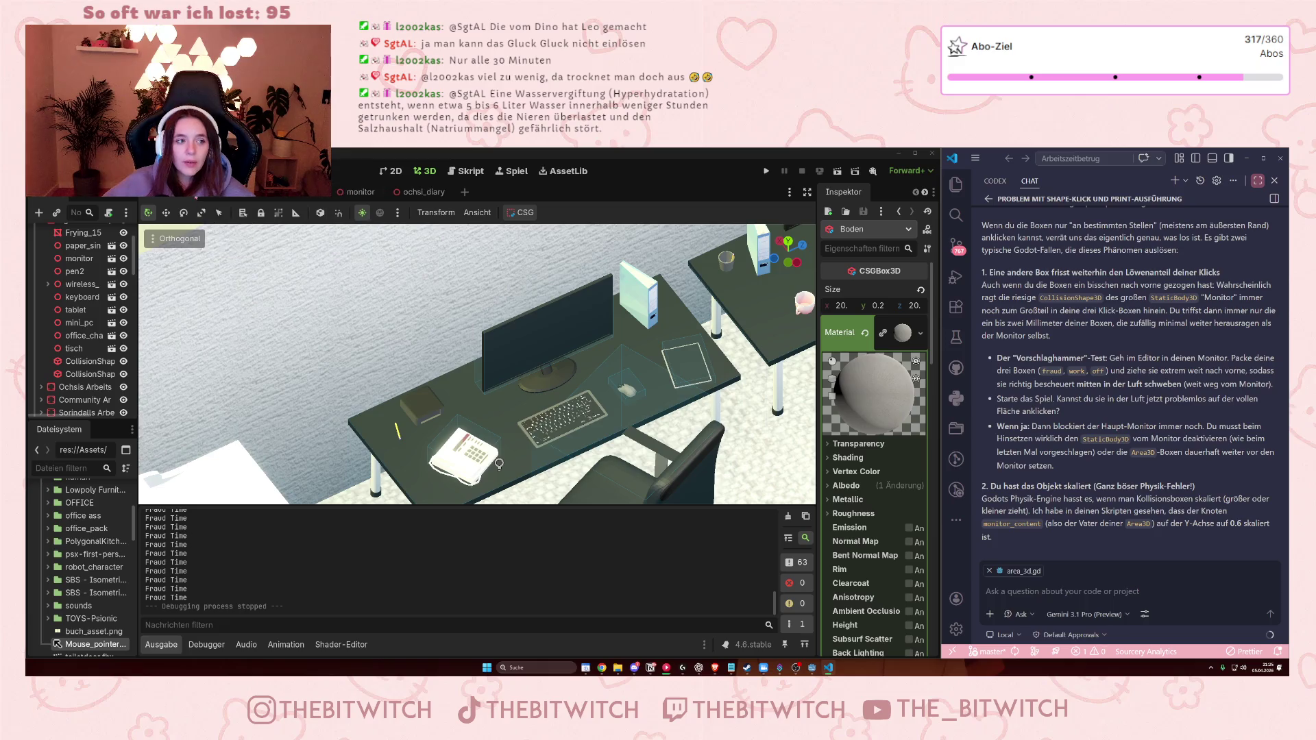
- In the monitor scene, set monitor_content's Transform Scale y back to 1
left_click(353, 190)
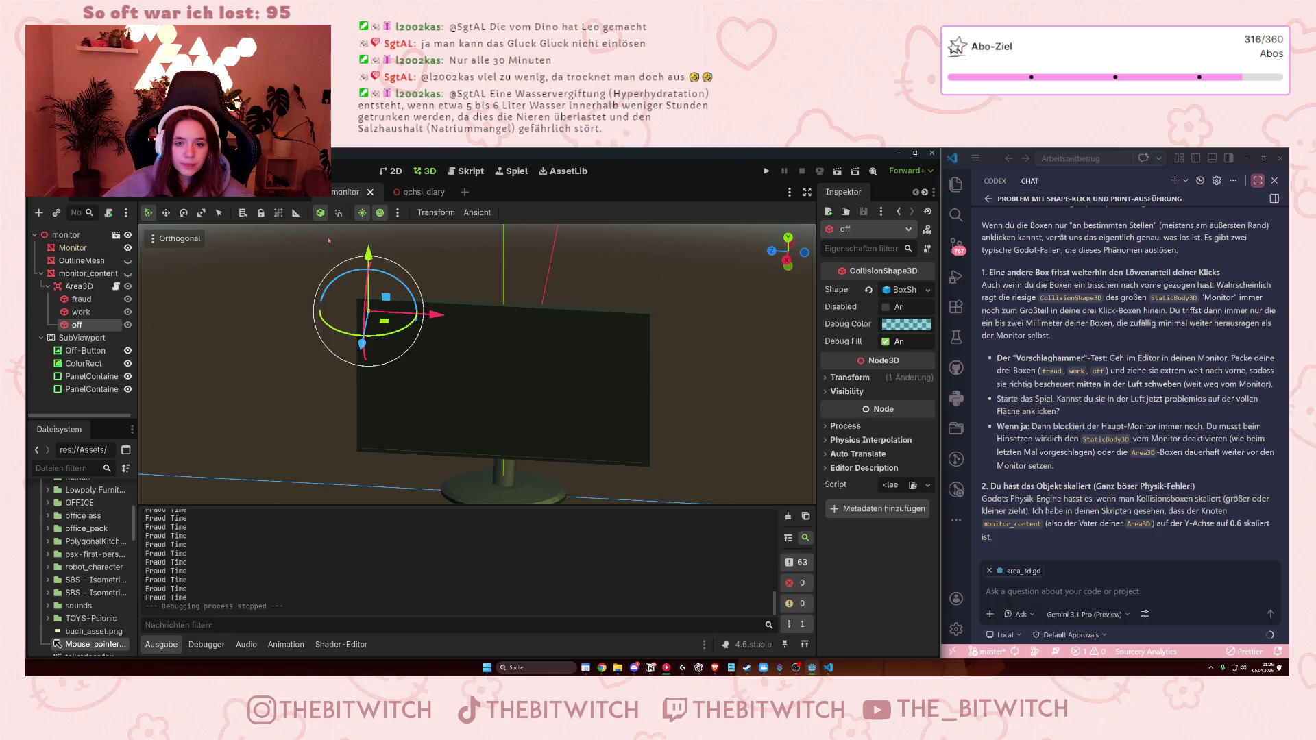
left_click(88, 274)
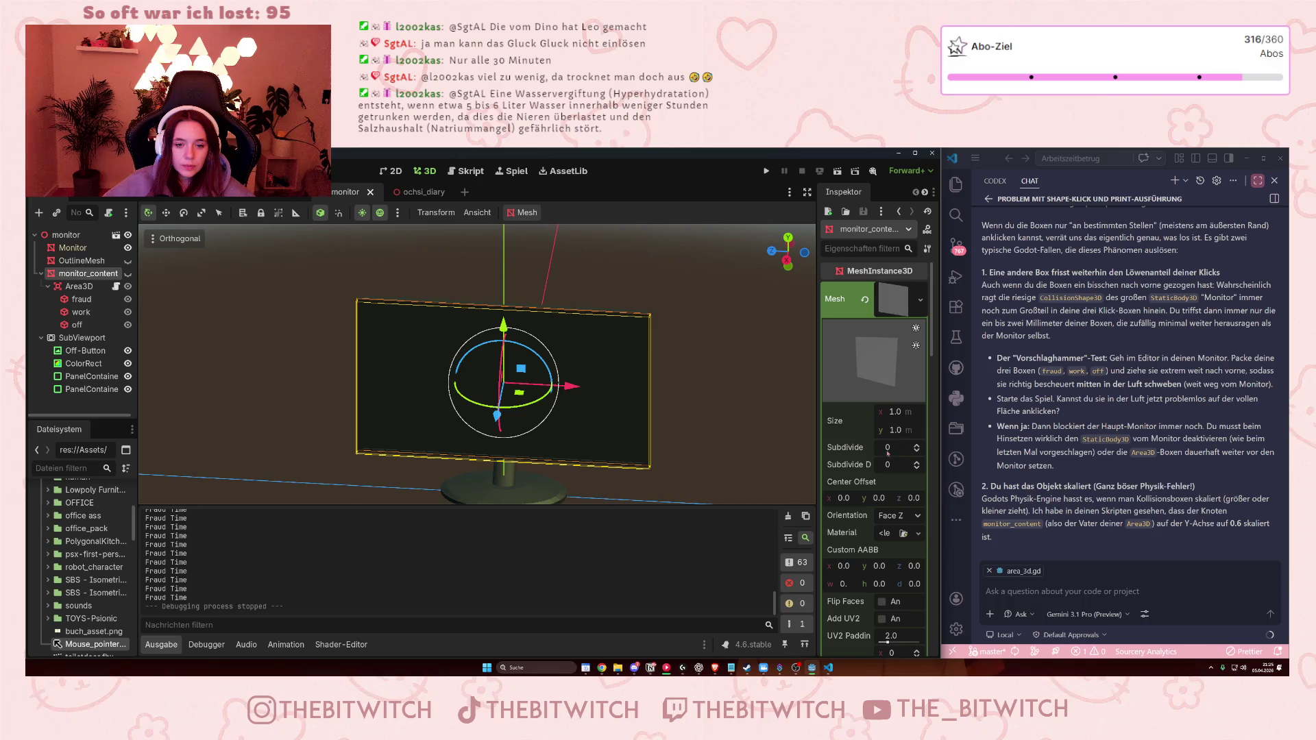
scroll(887, 452, "down", 10)
scroll(809, 466, "down", 3)
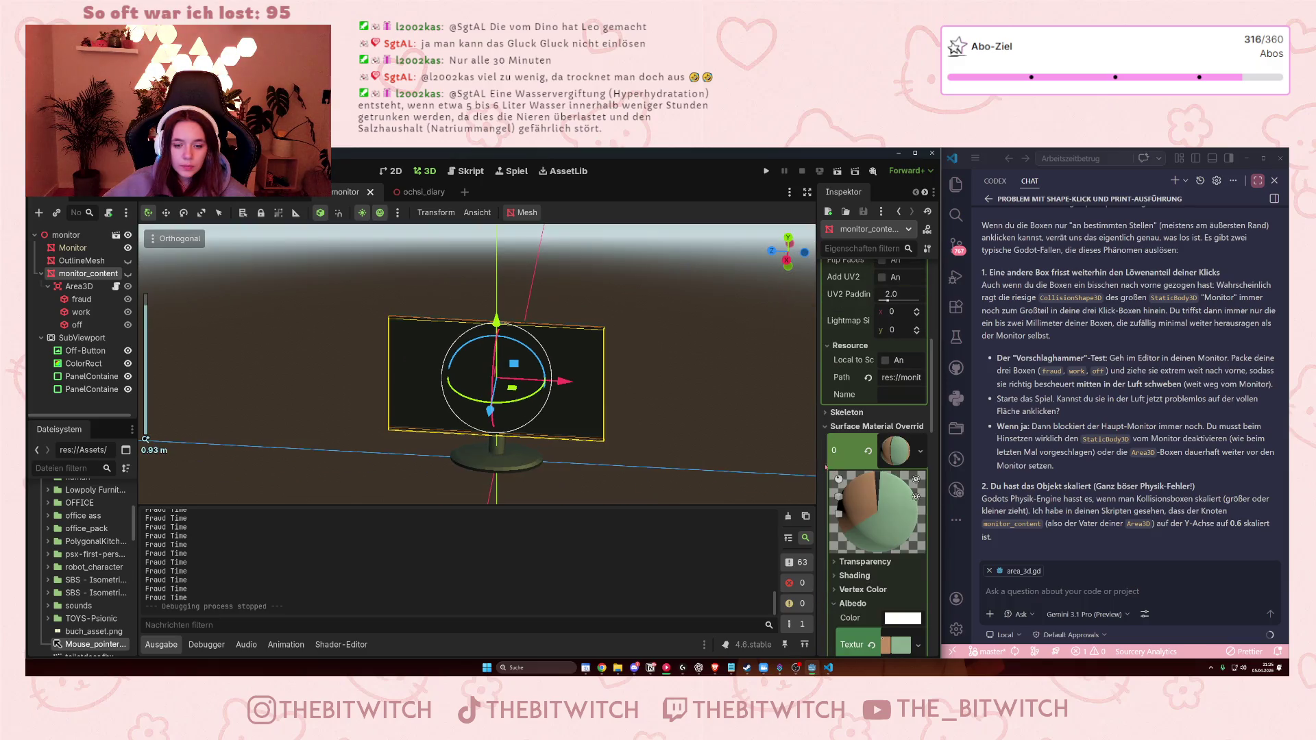
scroll(868, 501, "down", 10)
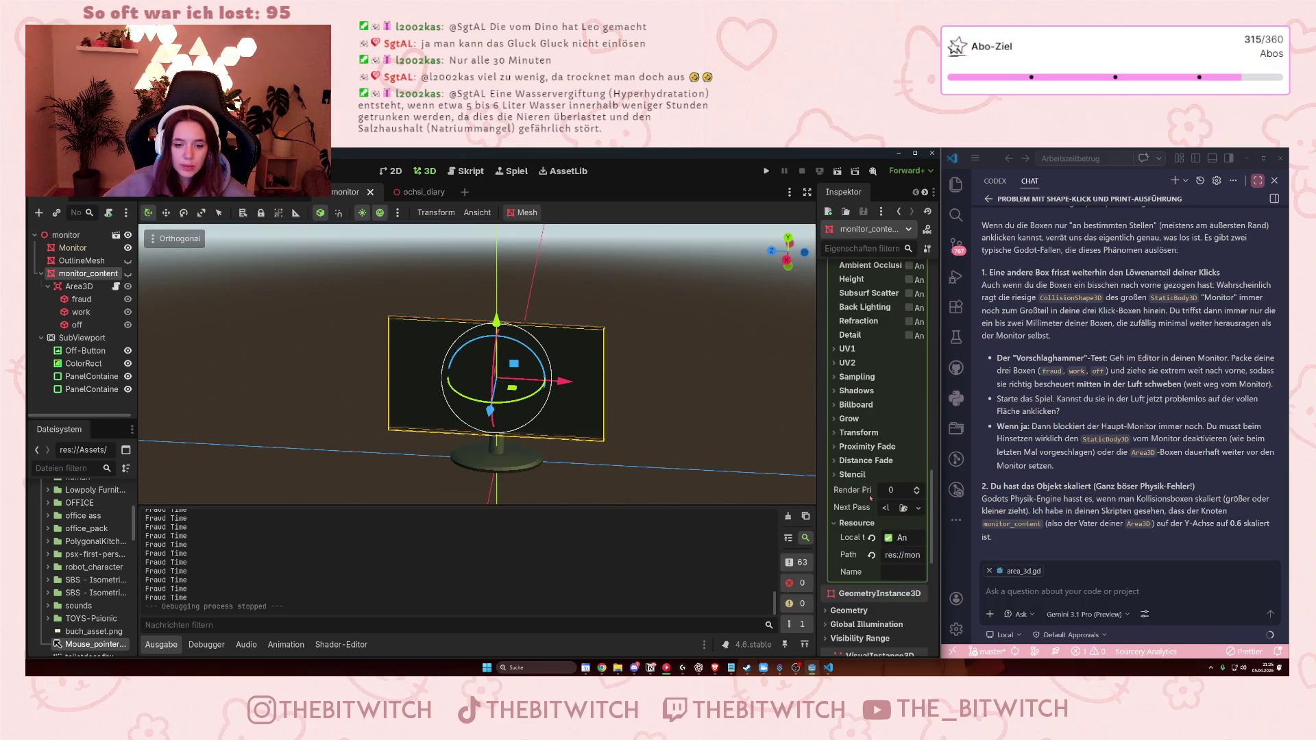
scroll(868, 502, "down", 5)
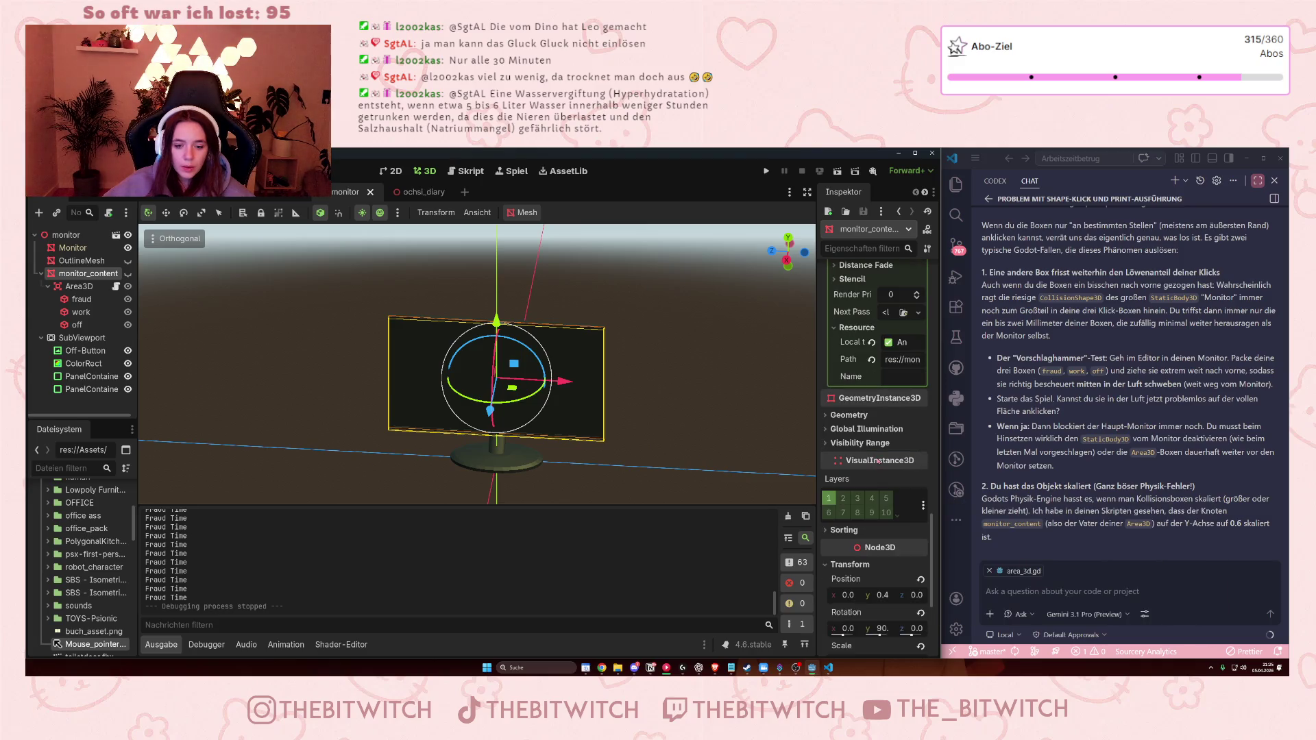
scroll(891, 507, "down", 2)
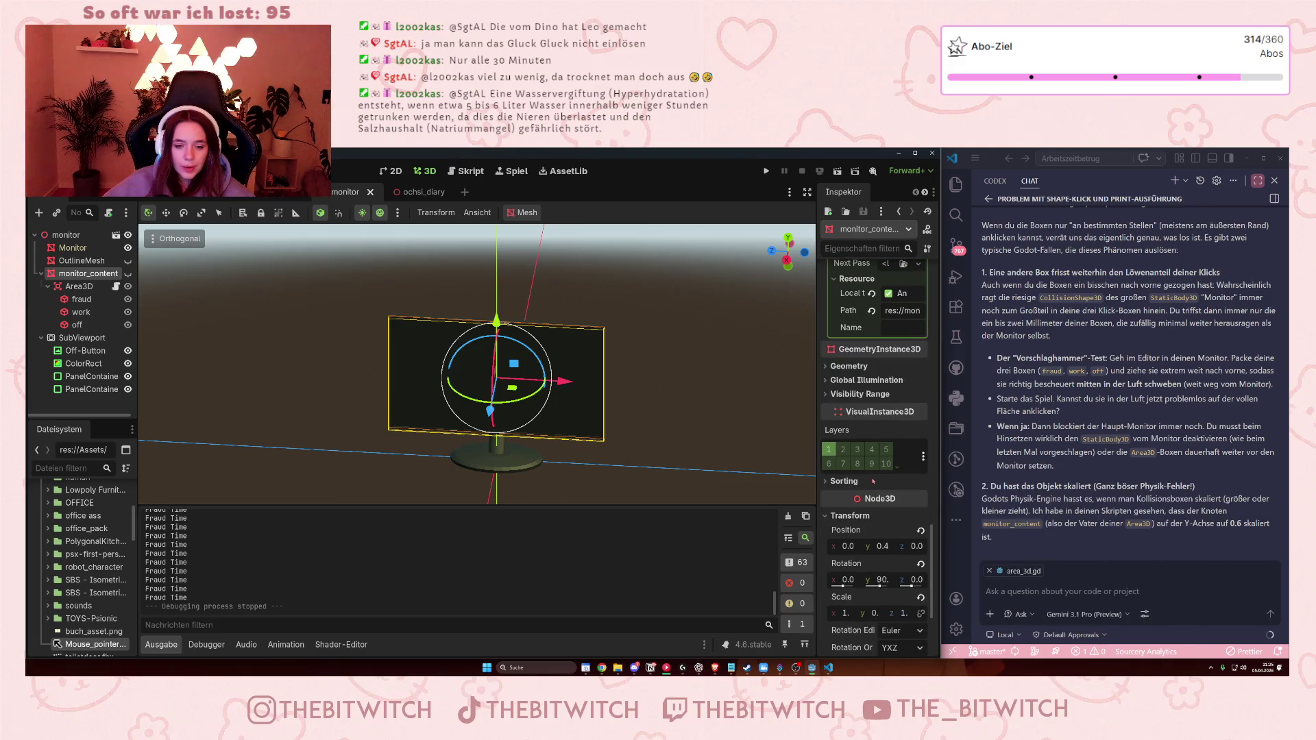
scroll(889, 568, "down", 2)
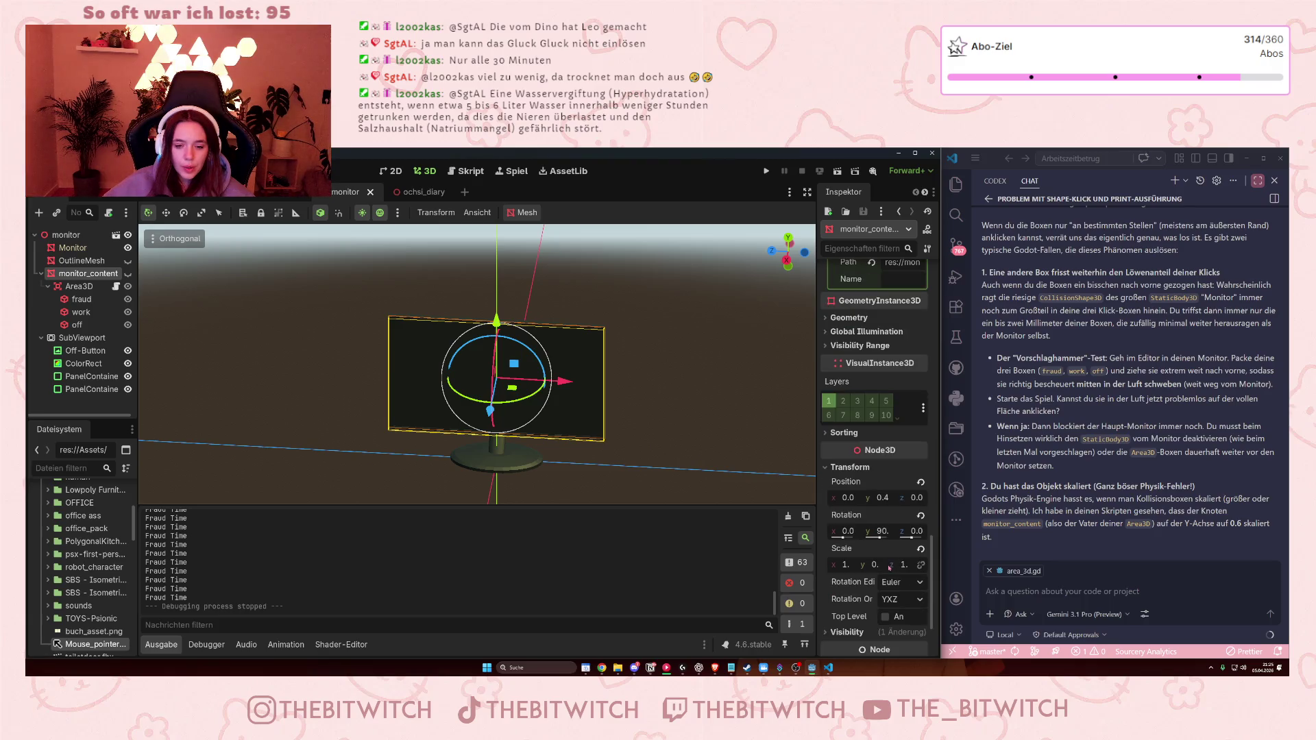
left_click(874, 565)
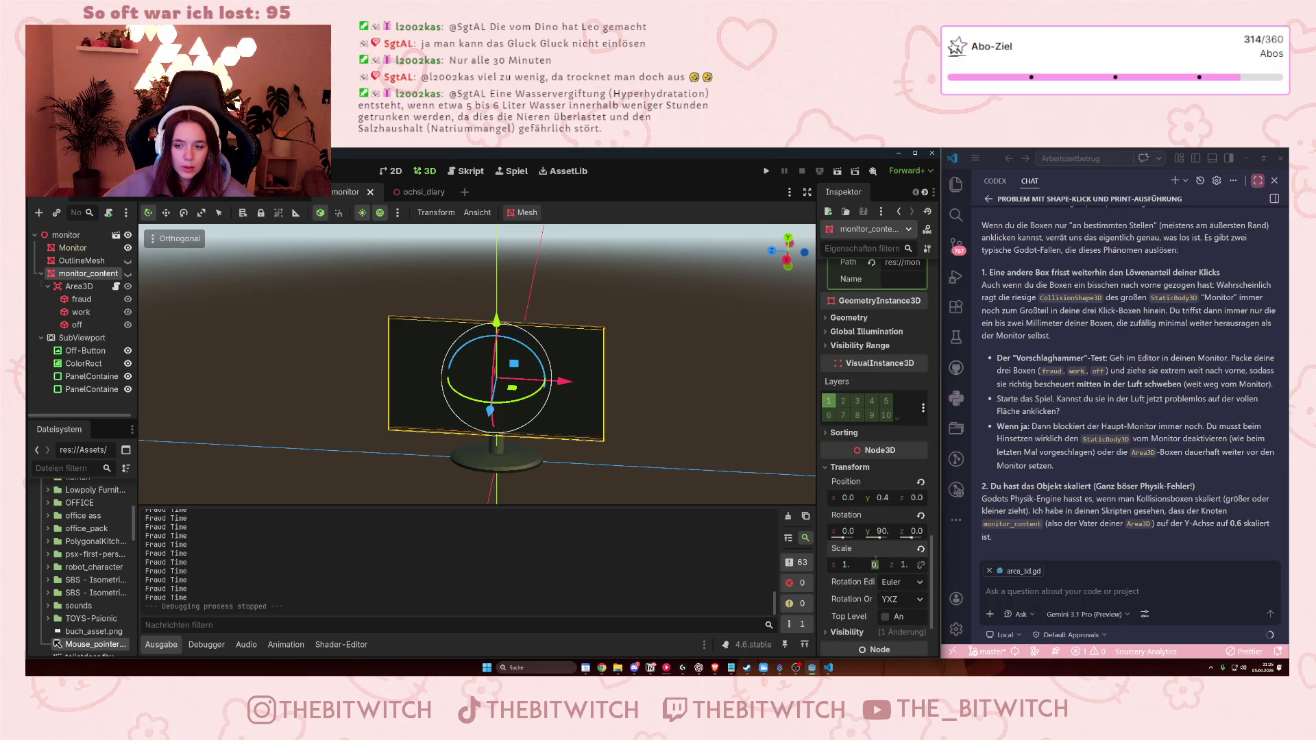
type("1")
key("Return")
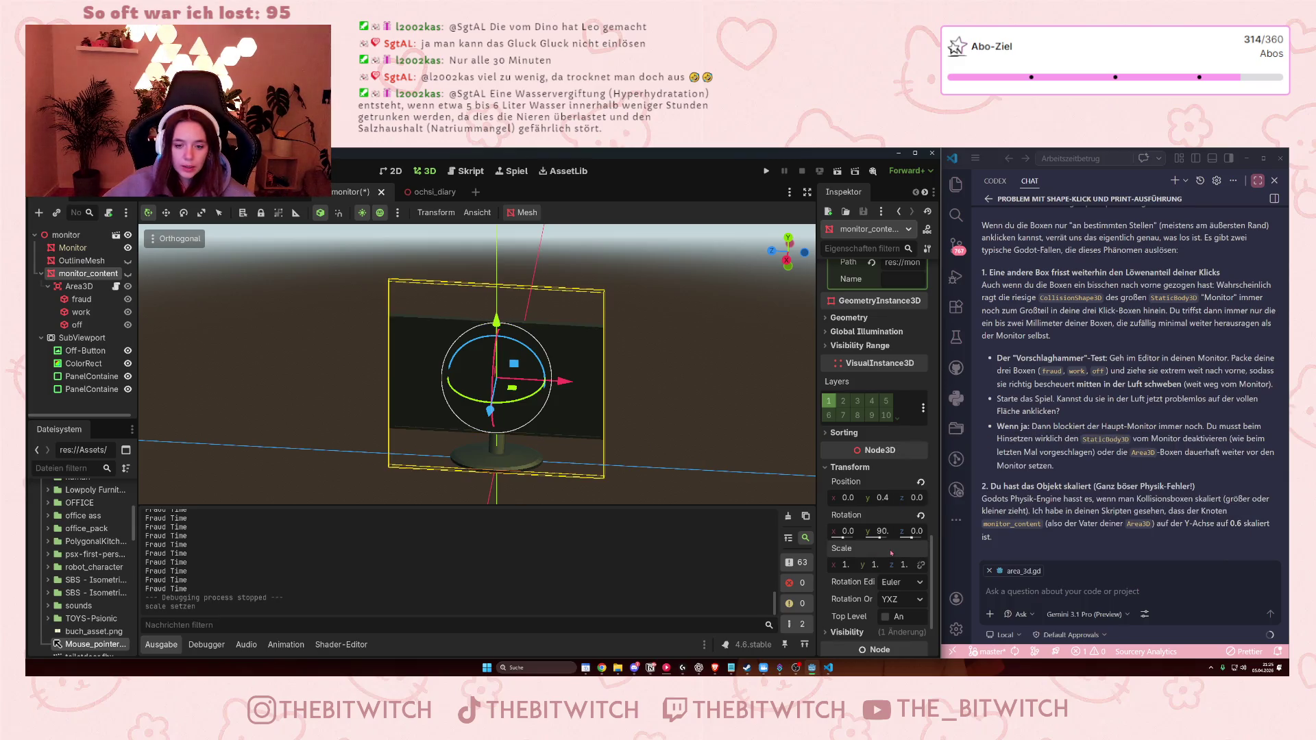
- Set monitor_content's mesh Size y to 0.6 m
scroll(891, 553, "up", 5)
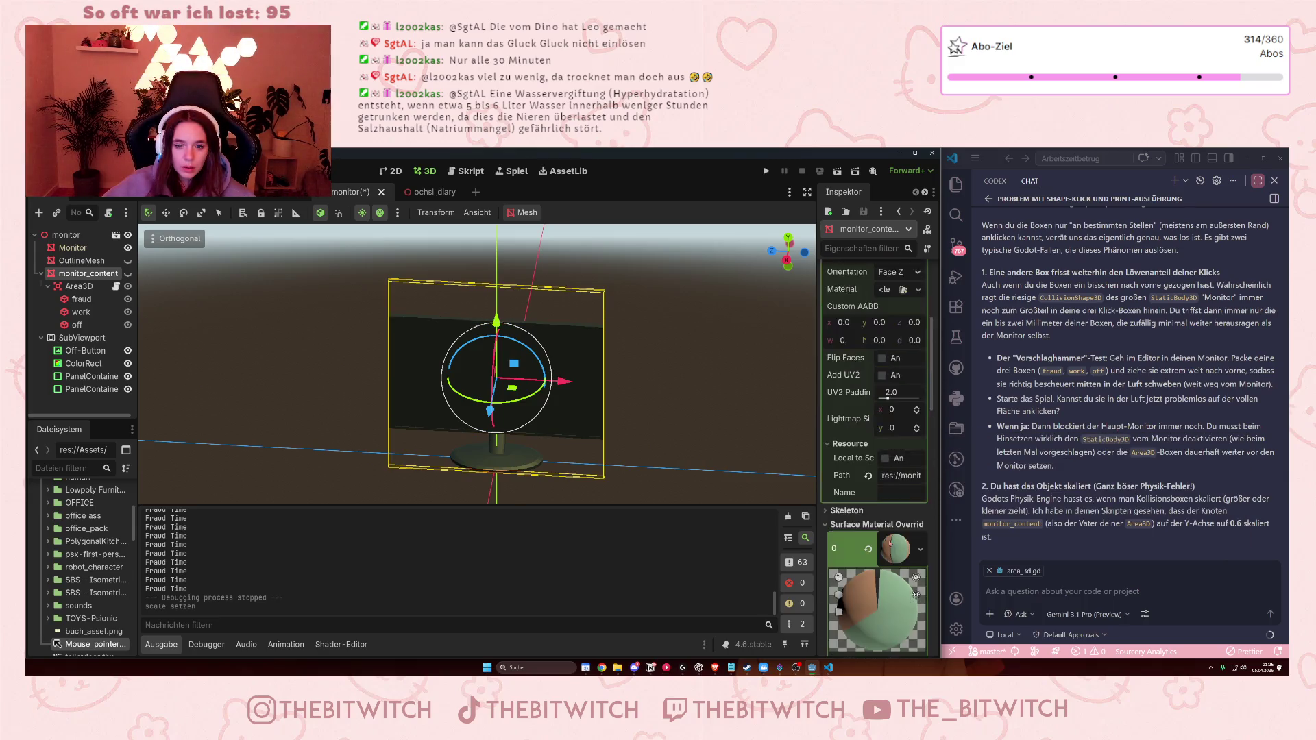
scroll(890, 544, "up", 4)
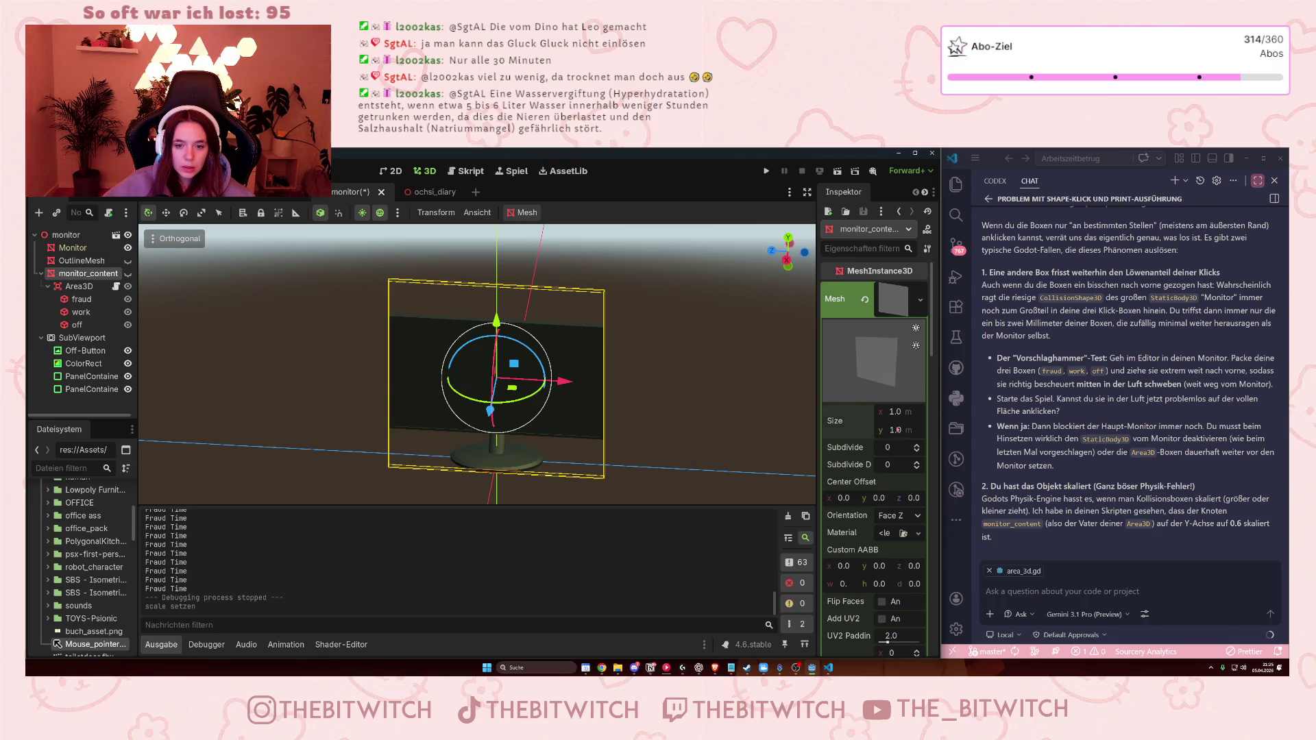
left_click(894, 430)
type("0")
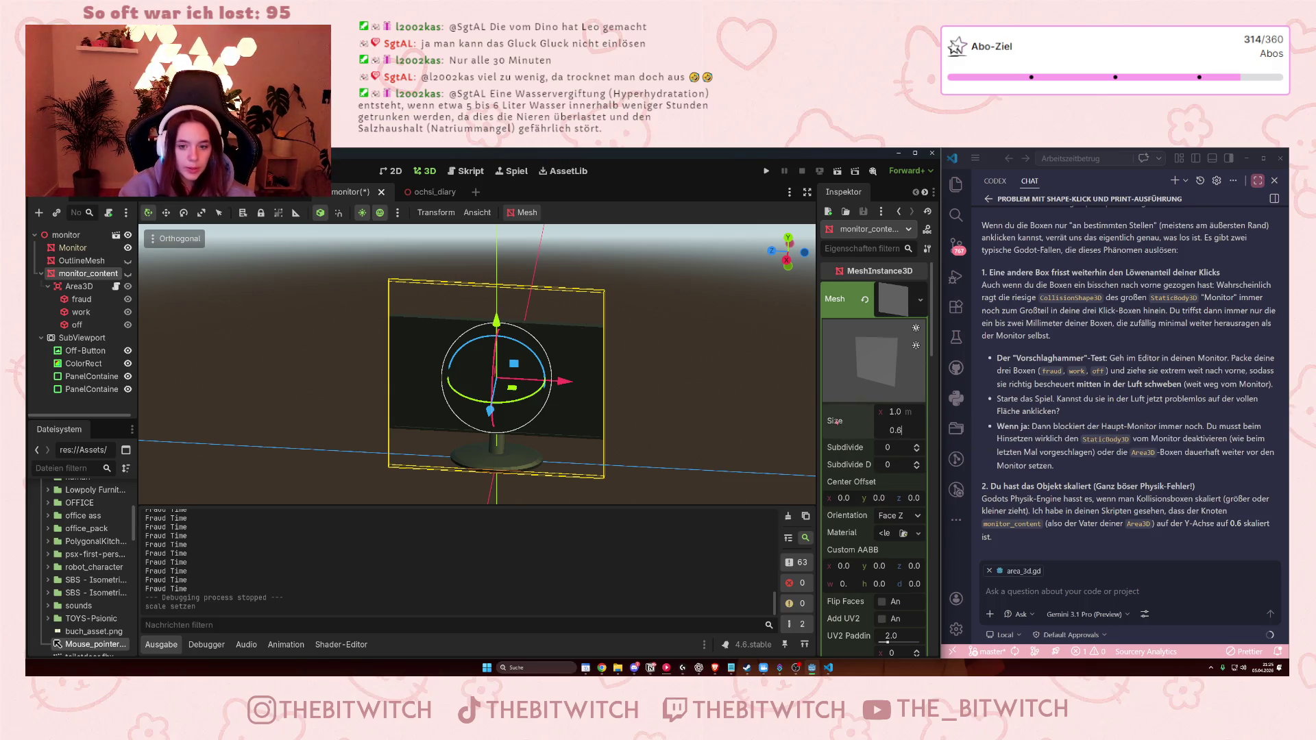
type(".6")
key("Return")
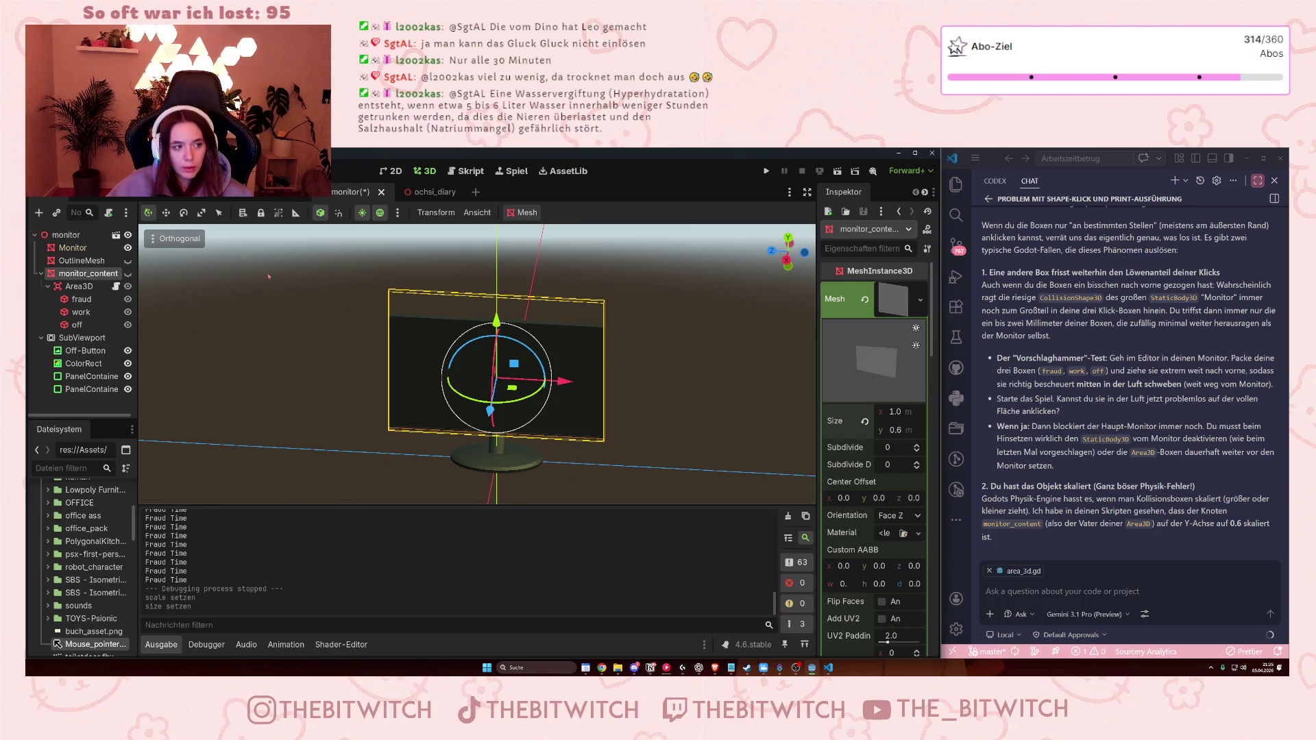
left_click(127, 274)
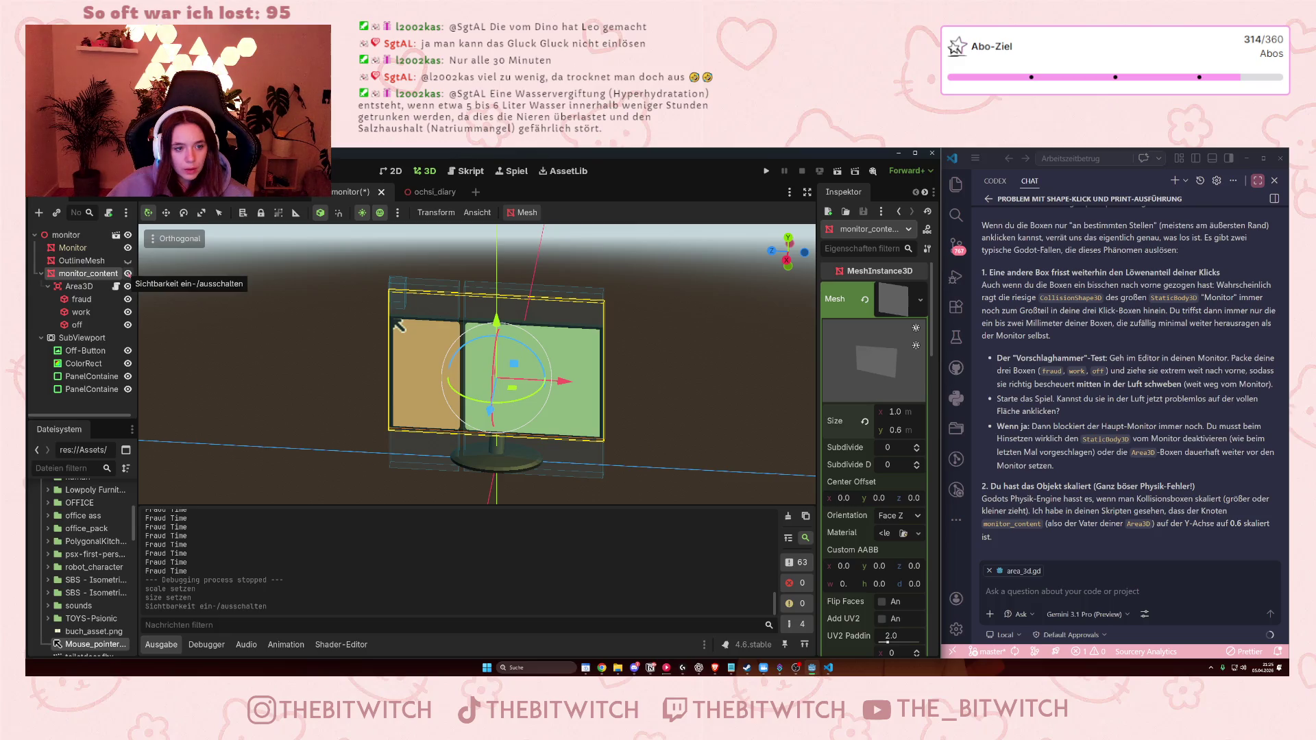
- Trim the fraud collision box's top and bottom edges to fit its screen panel
scroll(369, 349, "up", 4)
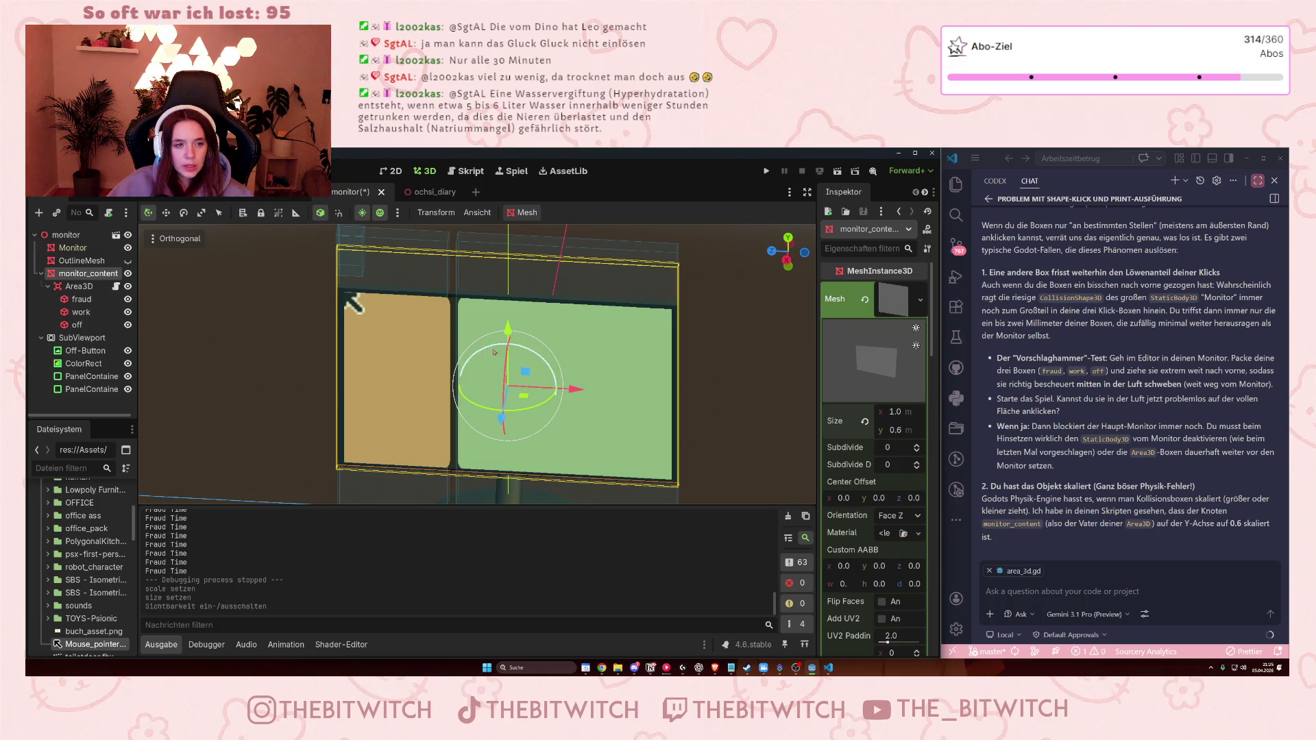
scroll(501, 355, "down", 2)
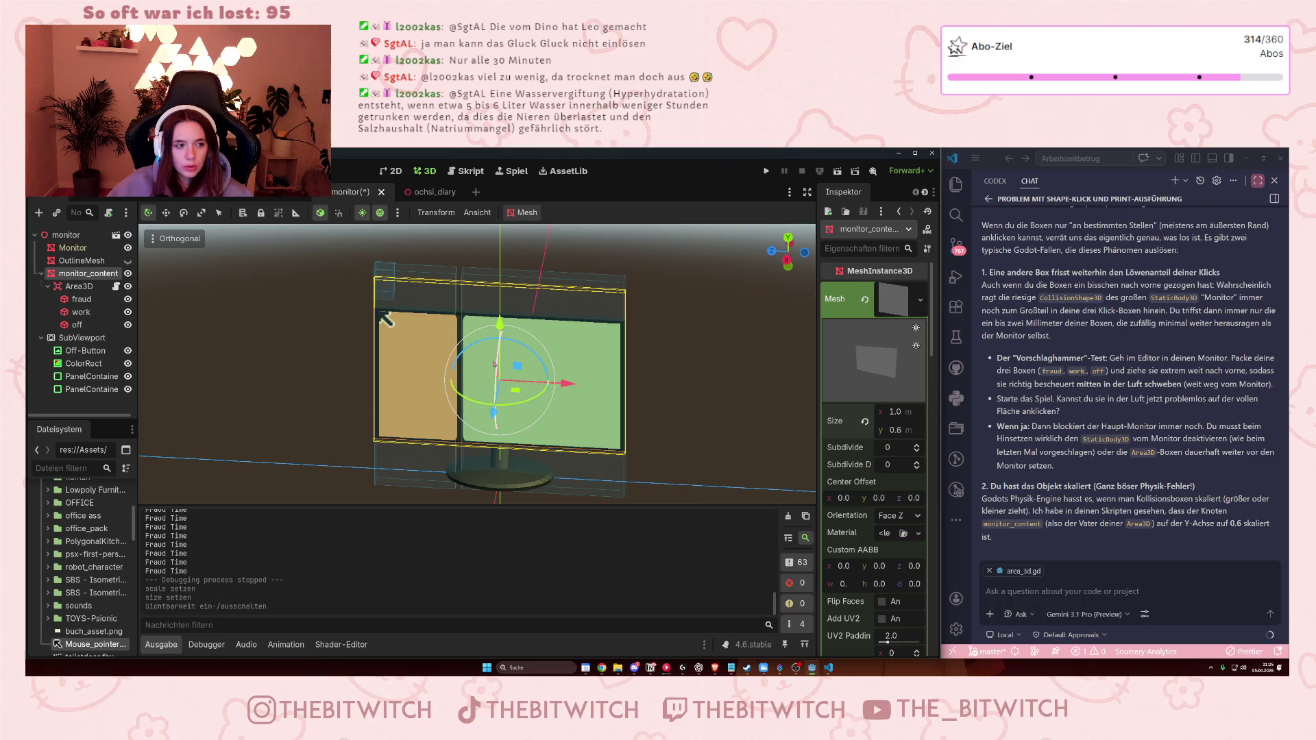
left_click(77, 288)
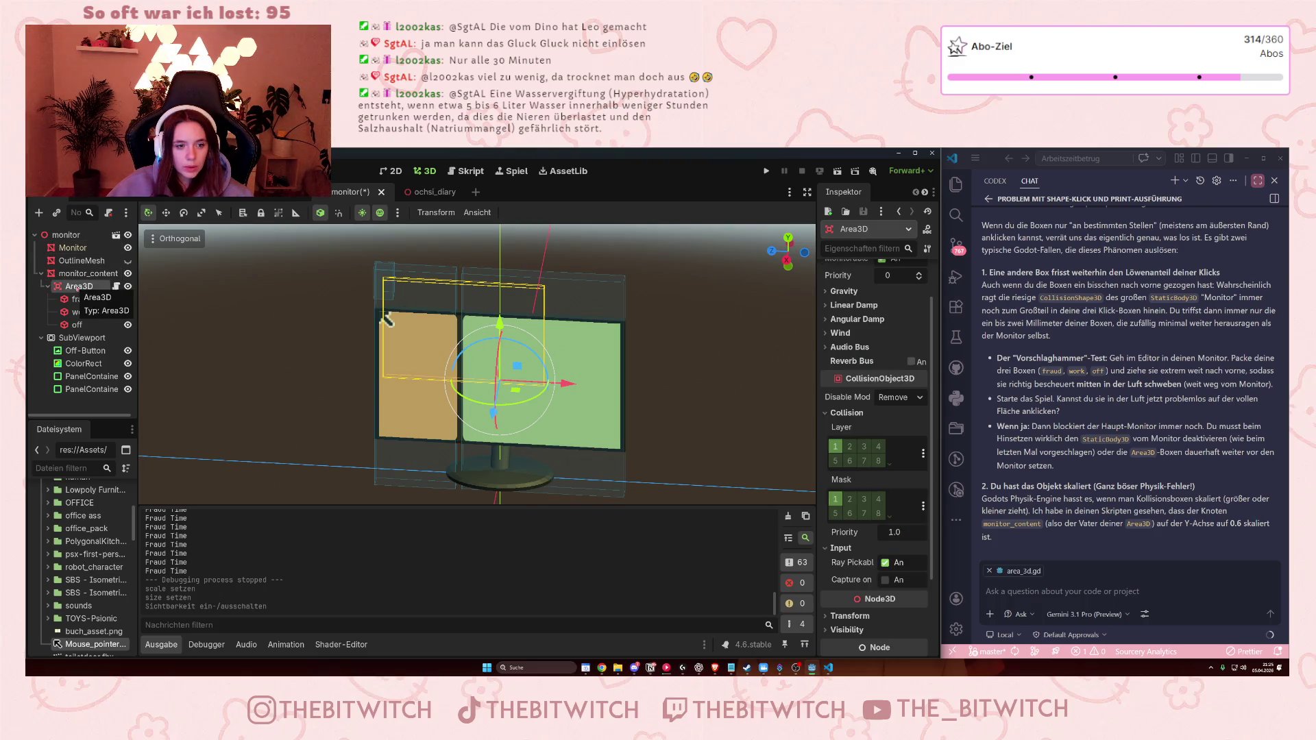
scroll(851, 398, "up", 2)
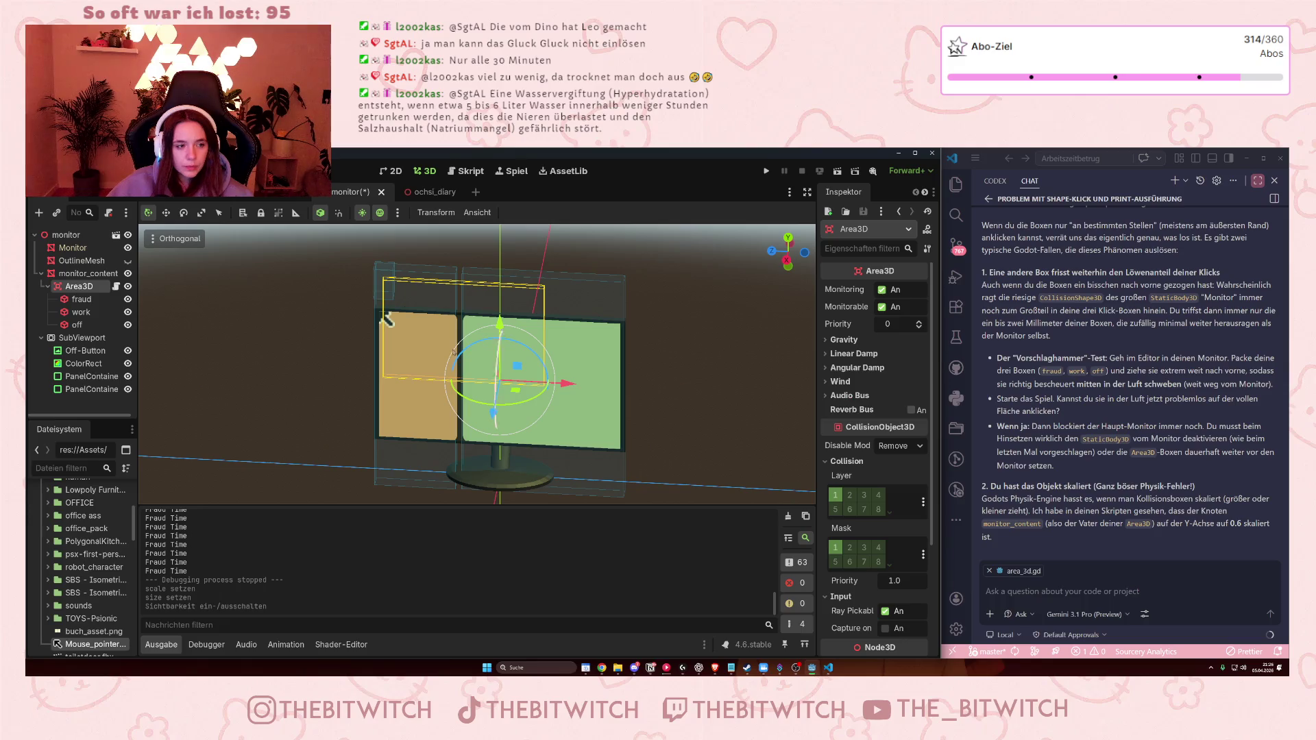
left_click(116, 299)
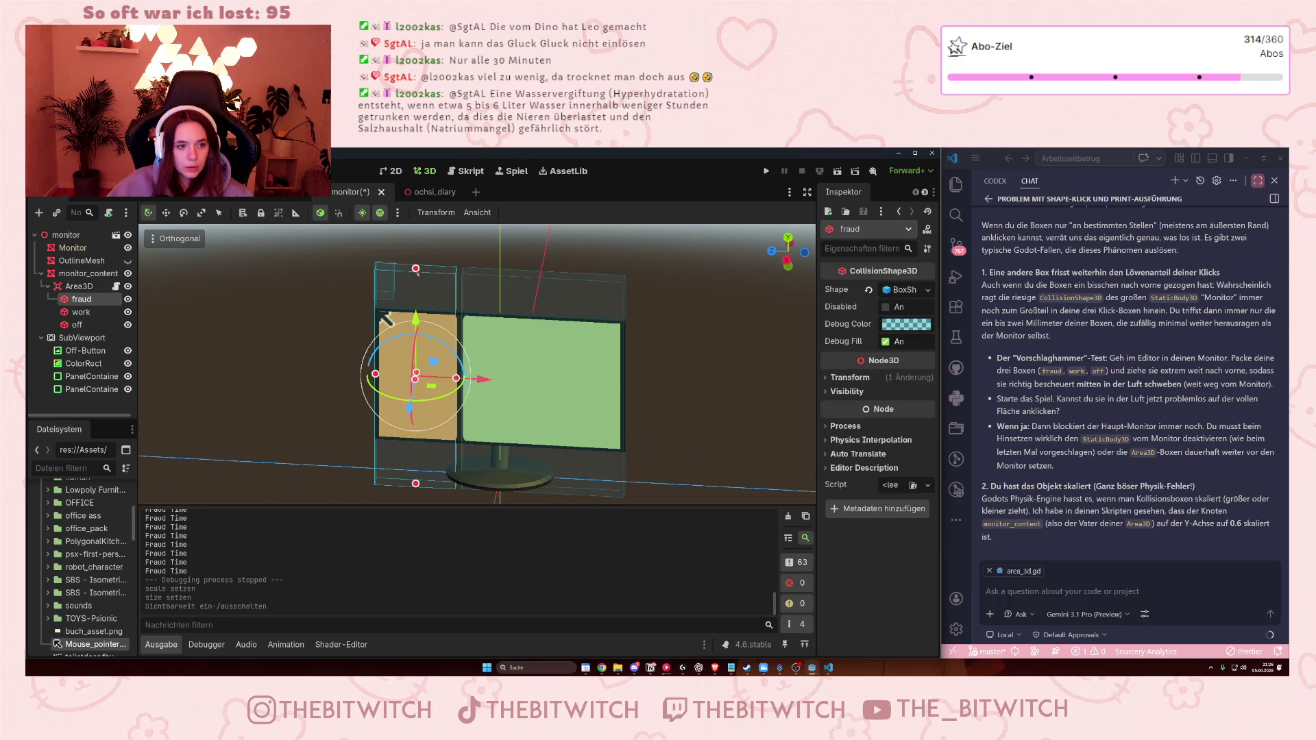
left_click_drag(417, 274, 402, 322)
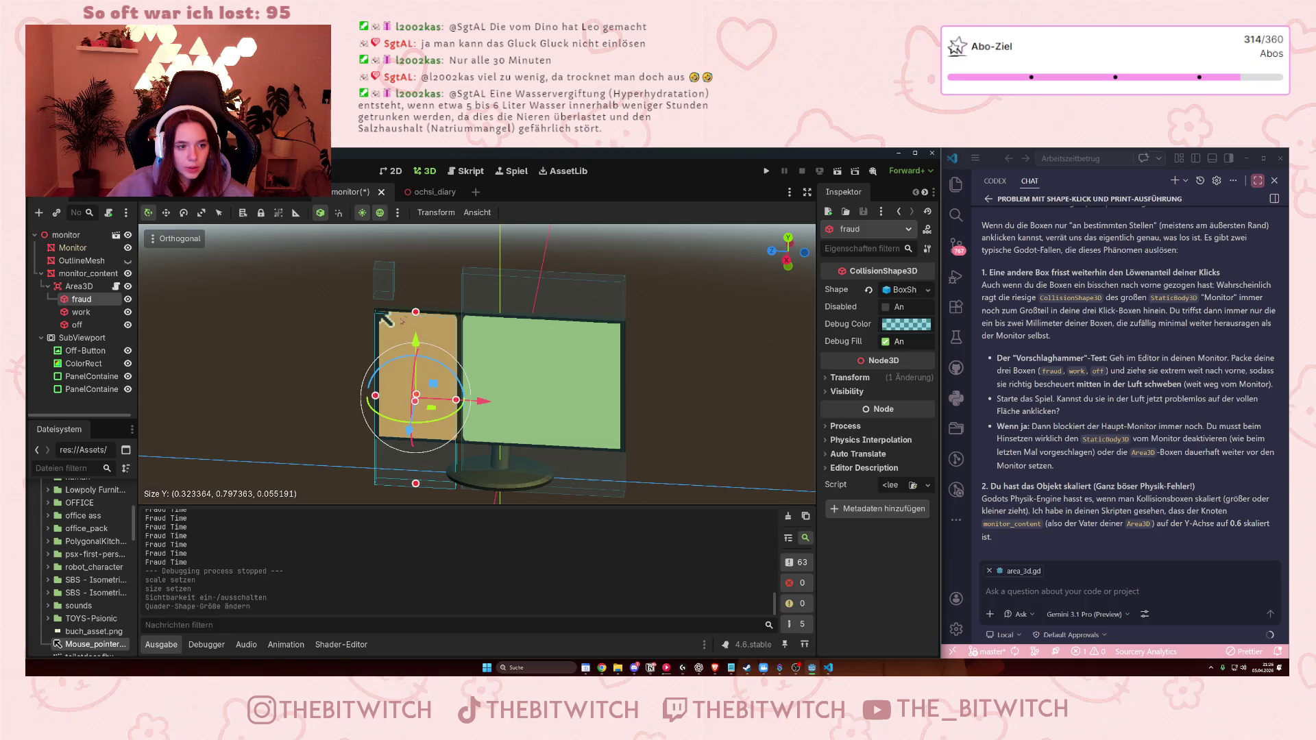
scroll(385, 318, "up", 5)
left_click_drag(295, 264, 571, 325)
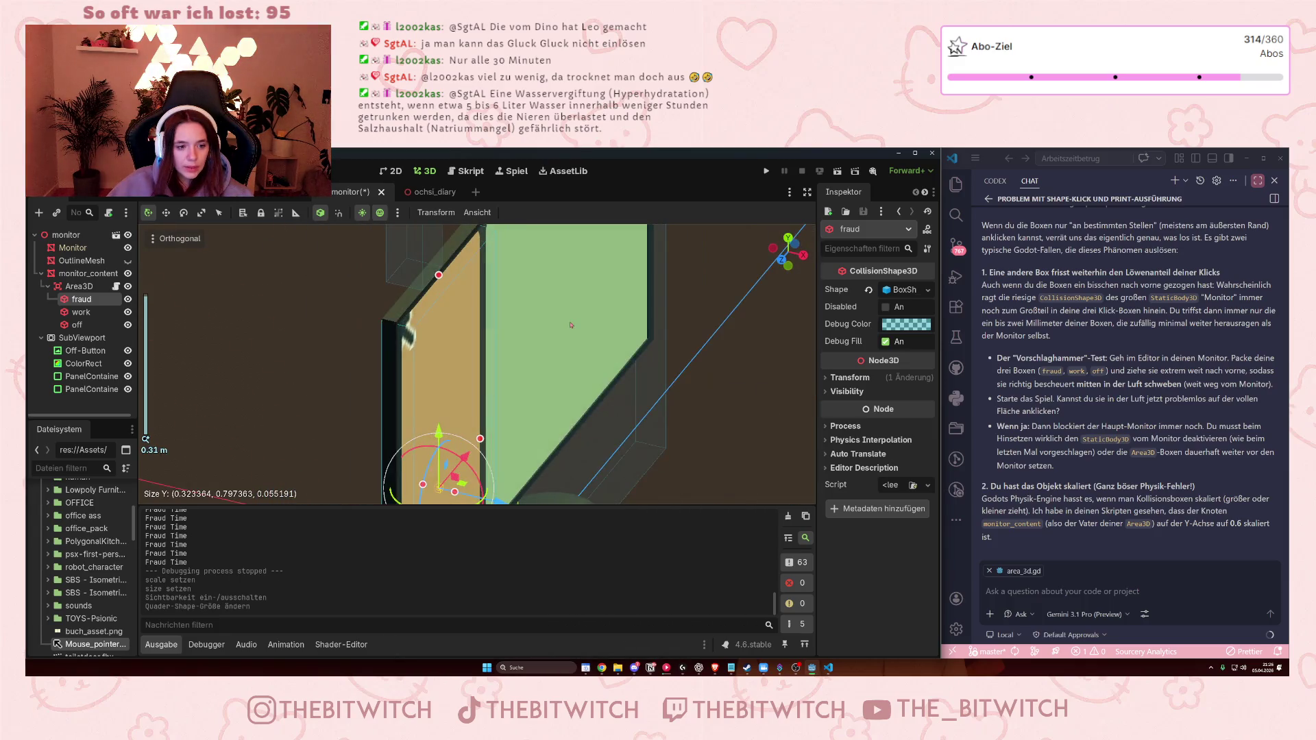
scroll(571, 325, "down", 6)
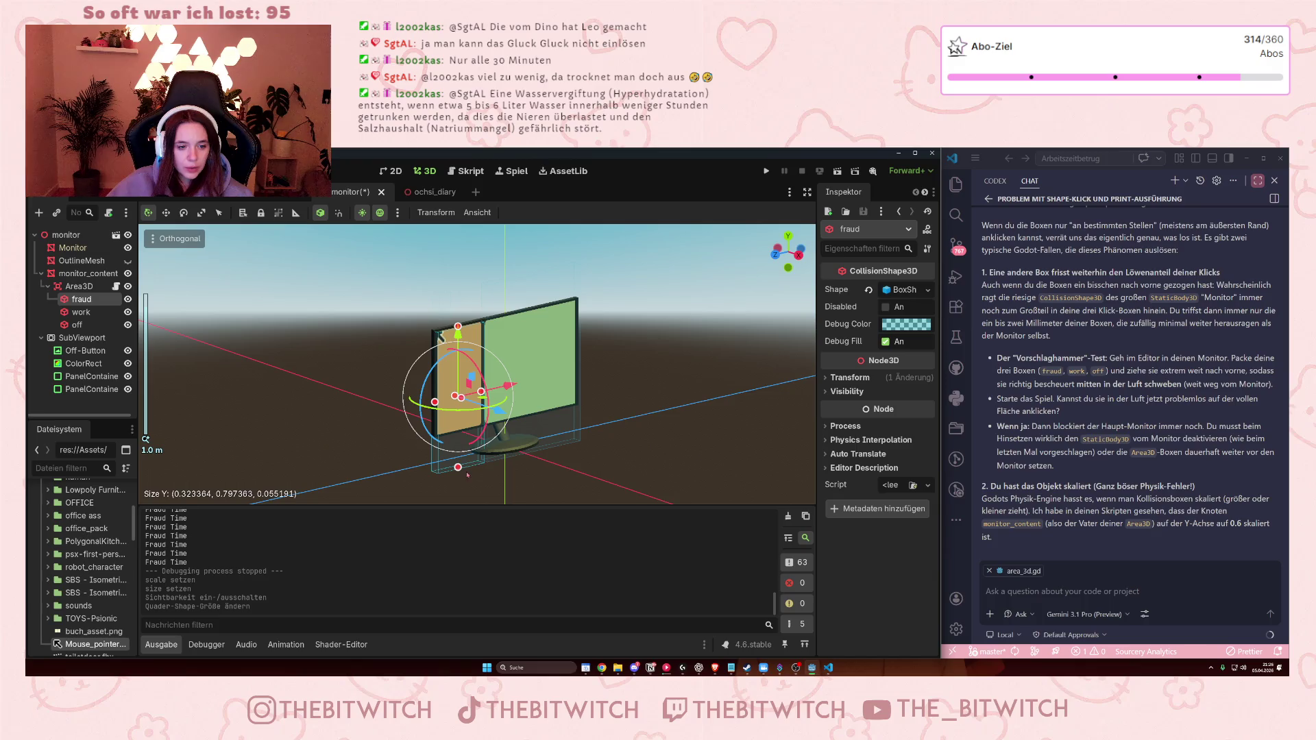
left_click_drag(458, 468, 454, 436)
- Move the off box onto the monitor's top-left corner and resize it to about 0.090 × 0.135 × 0.059
scroll(397, 306, "up", 3)
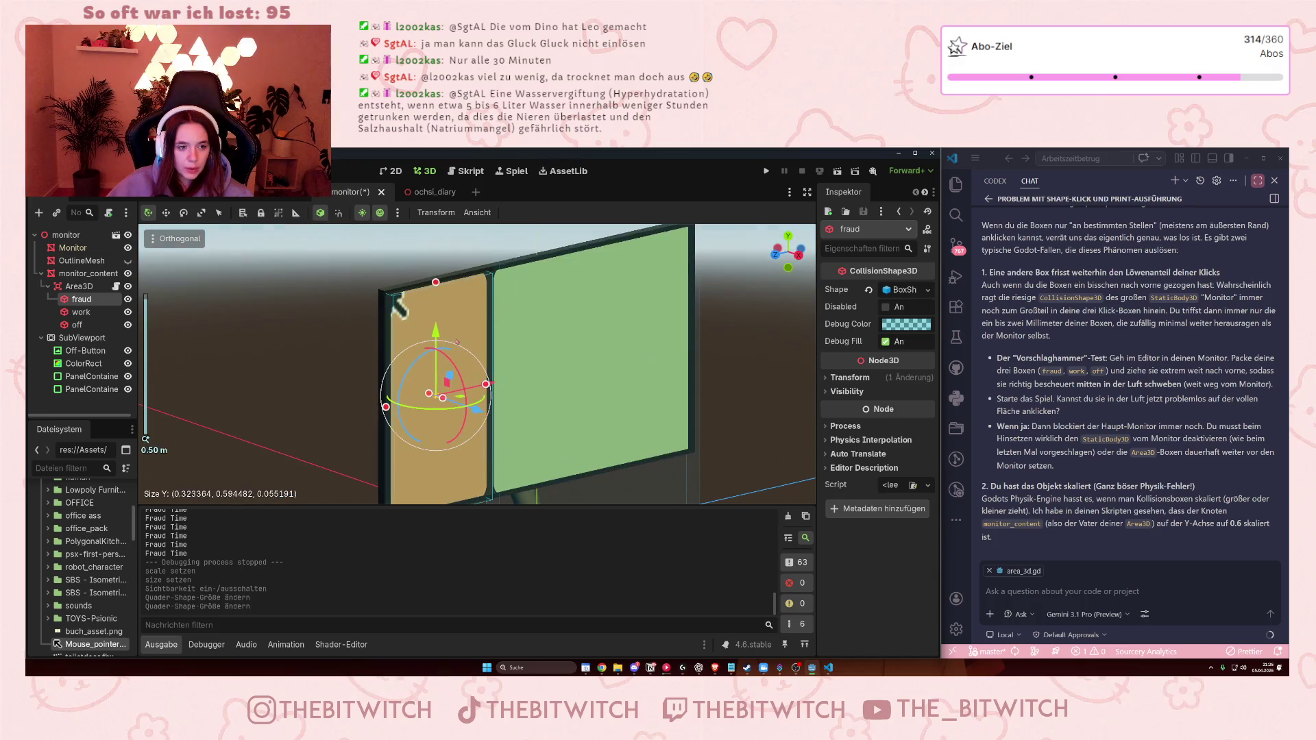
left_click(402, 271)
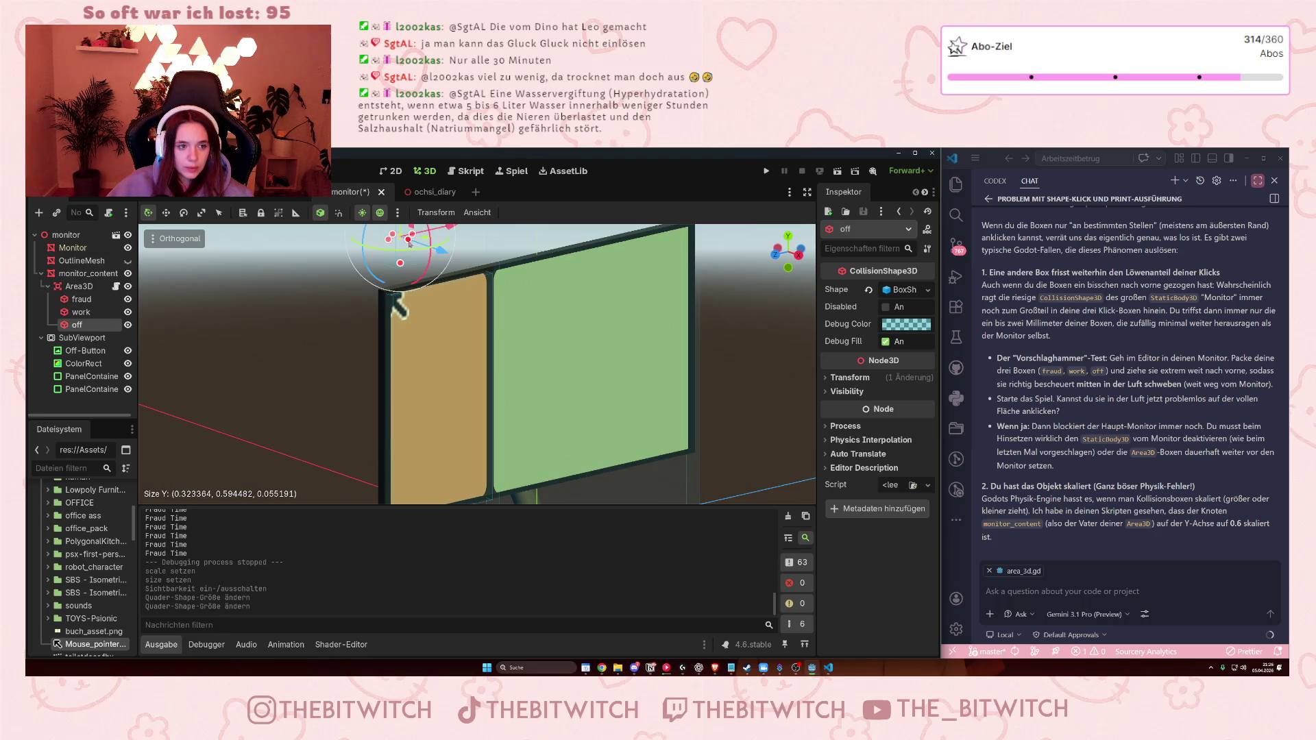
scroll(420, 322, "down", 2)
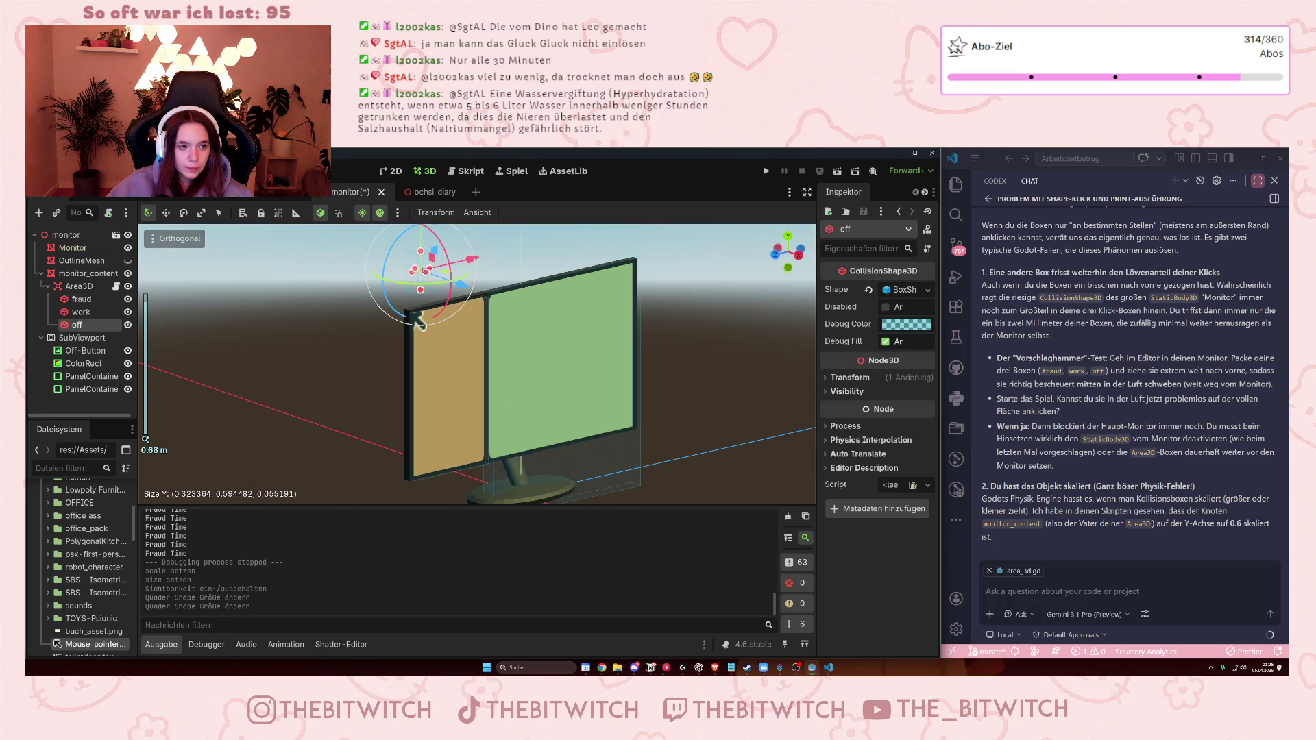
key("g")
left_click_drag(420, 320, 419, 321)
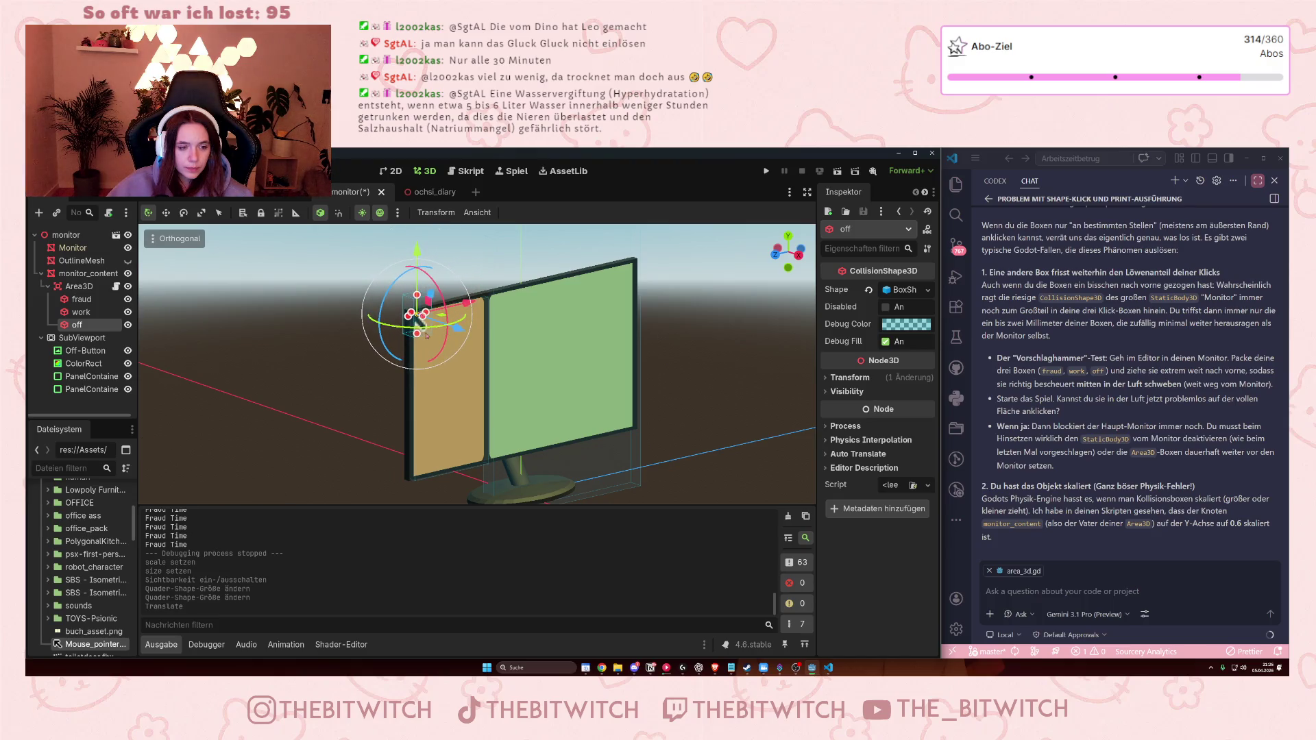
scroll(475, 370, "up", 5)
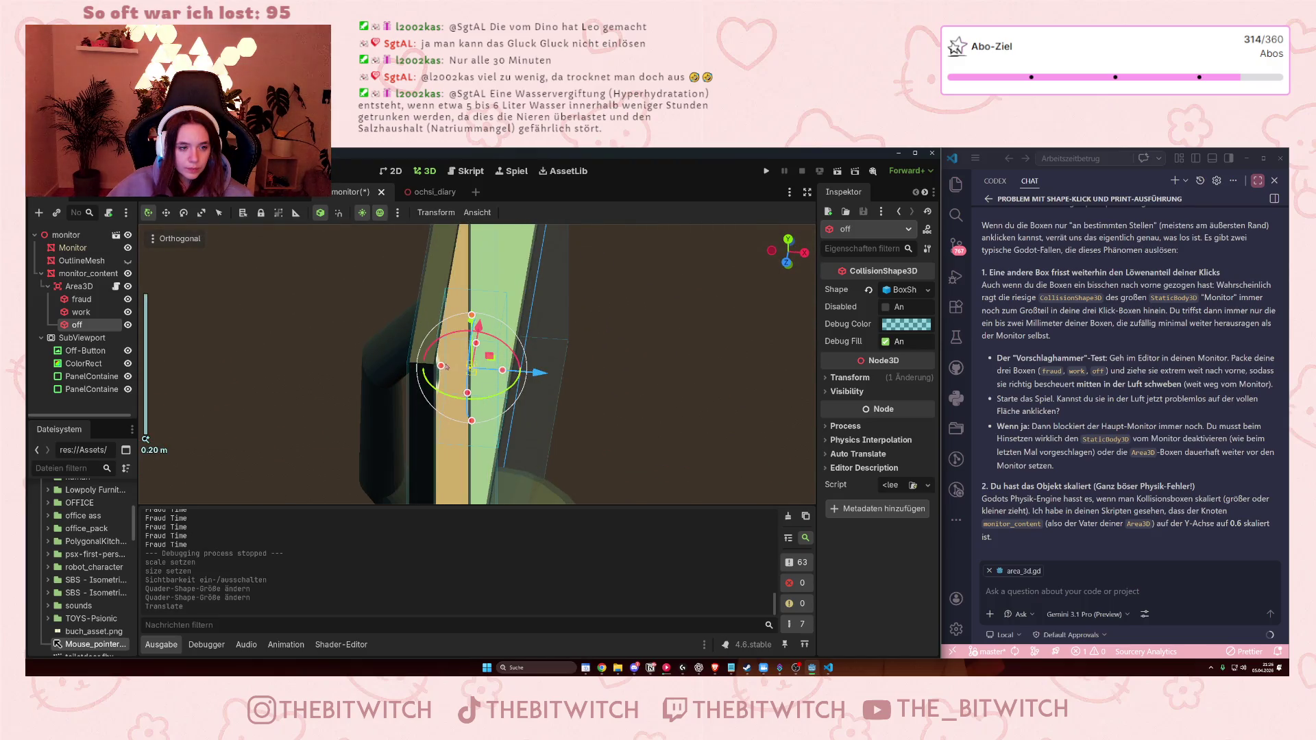
mouse_move(442, 366)
left_mouse_down()
mouse_move(412, 370)
mouse_move(451, 426)
mouse_move(458, 385)
mouse_move(486, 359)
mouse_move(467, 357)
mouse_move(480, 407)
left_mouse_up()
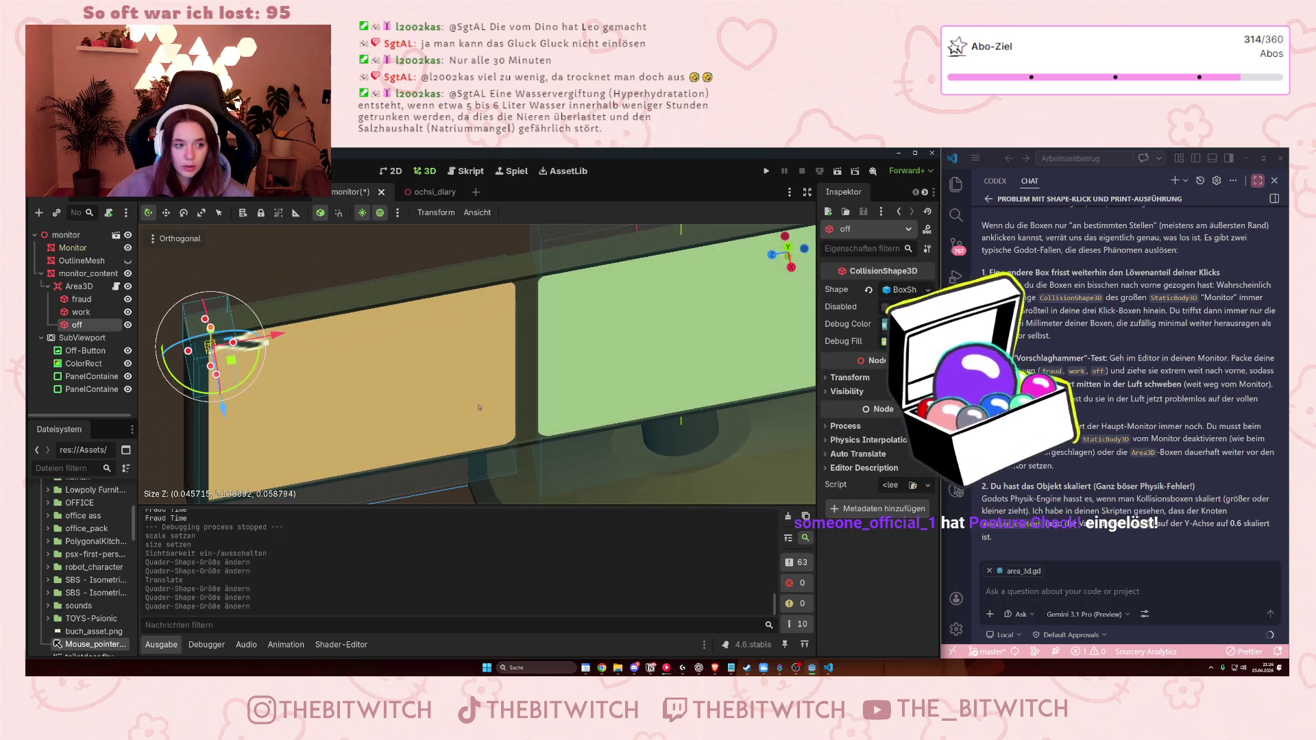
mouse_move(233, 342)
left_mouse_down()
mouse_move(280, 349)
mouse_move(236, 257)
left_mouse_up()
scroll(470, 354, "down", 5)
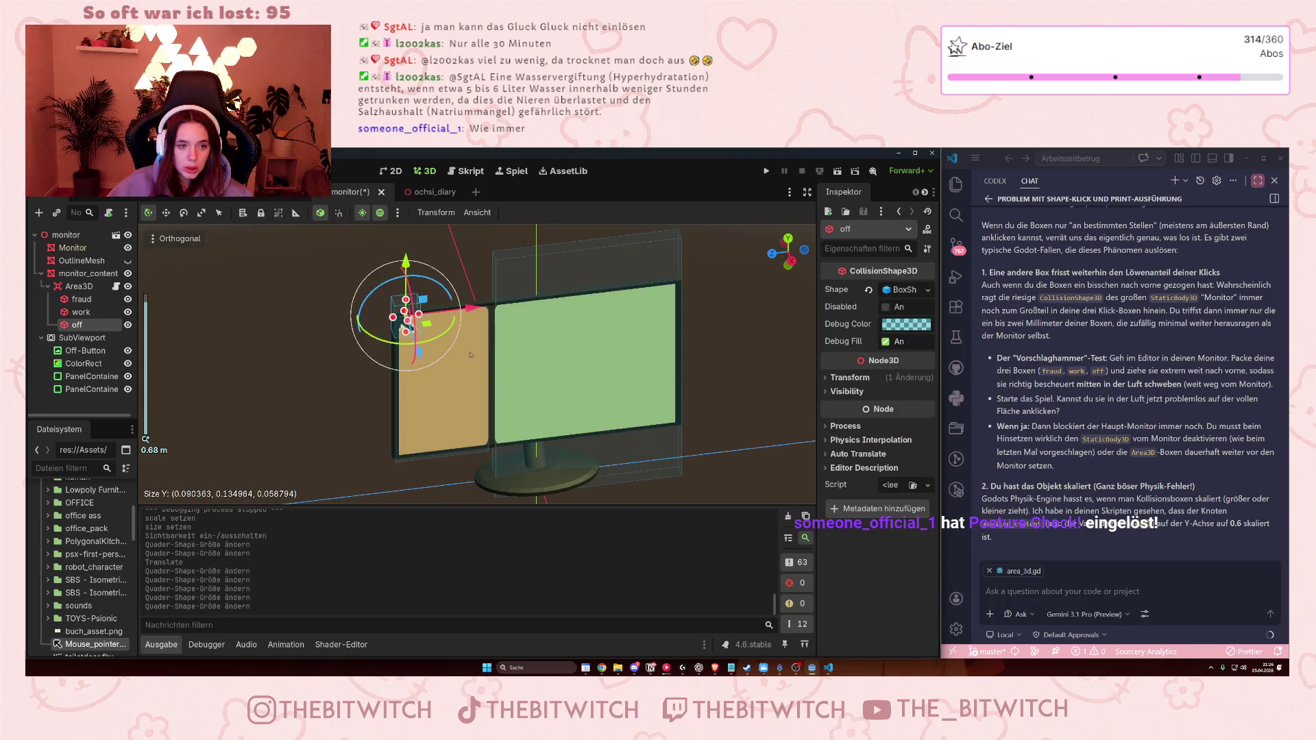
left_click(504, 296)
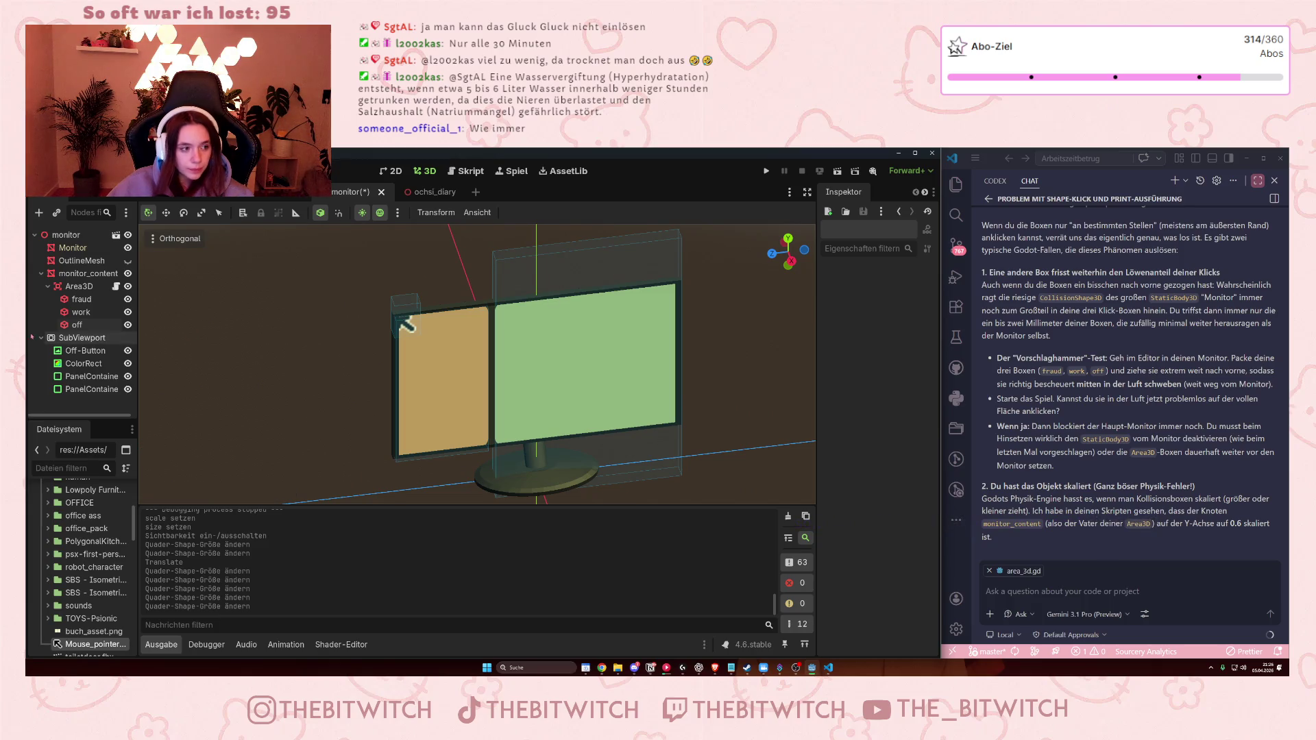
- Fit the work box's top and bottom edges to the green panel, checking in front view
left_click(81, 312)
left_click_drag(587, 240, 594, 296)
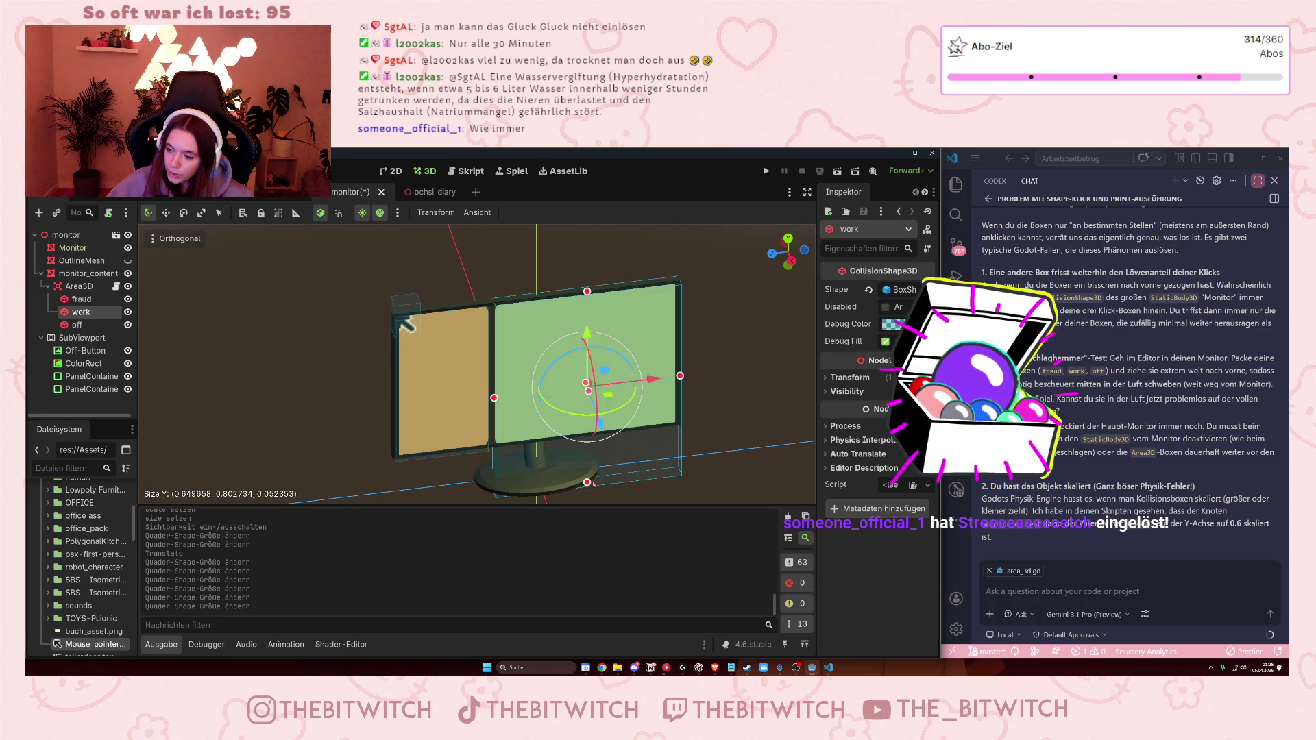
left_click(76, 273)
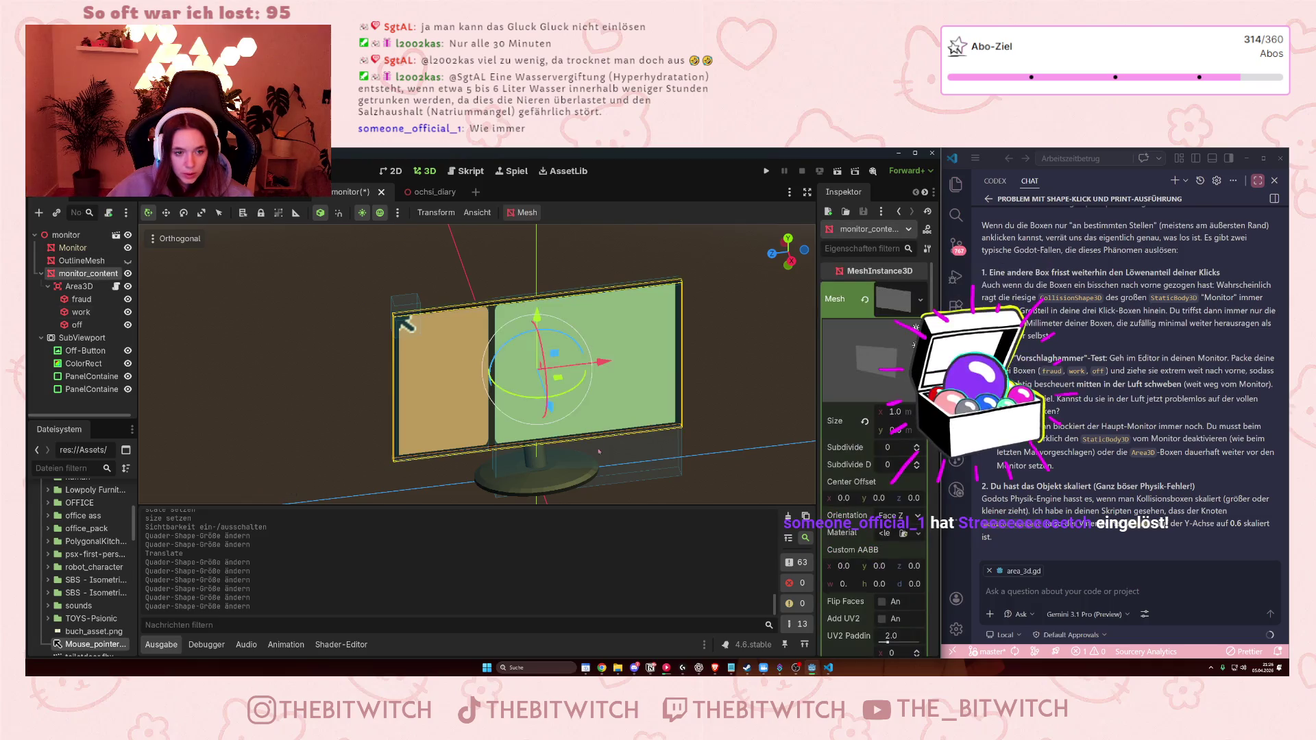
left_click(79, 286)
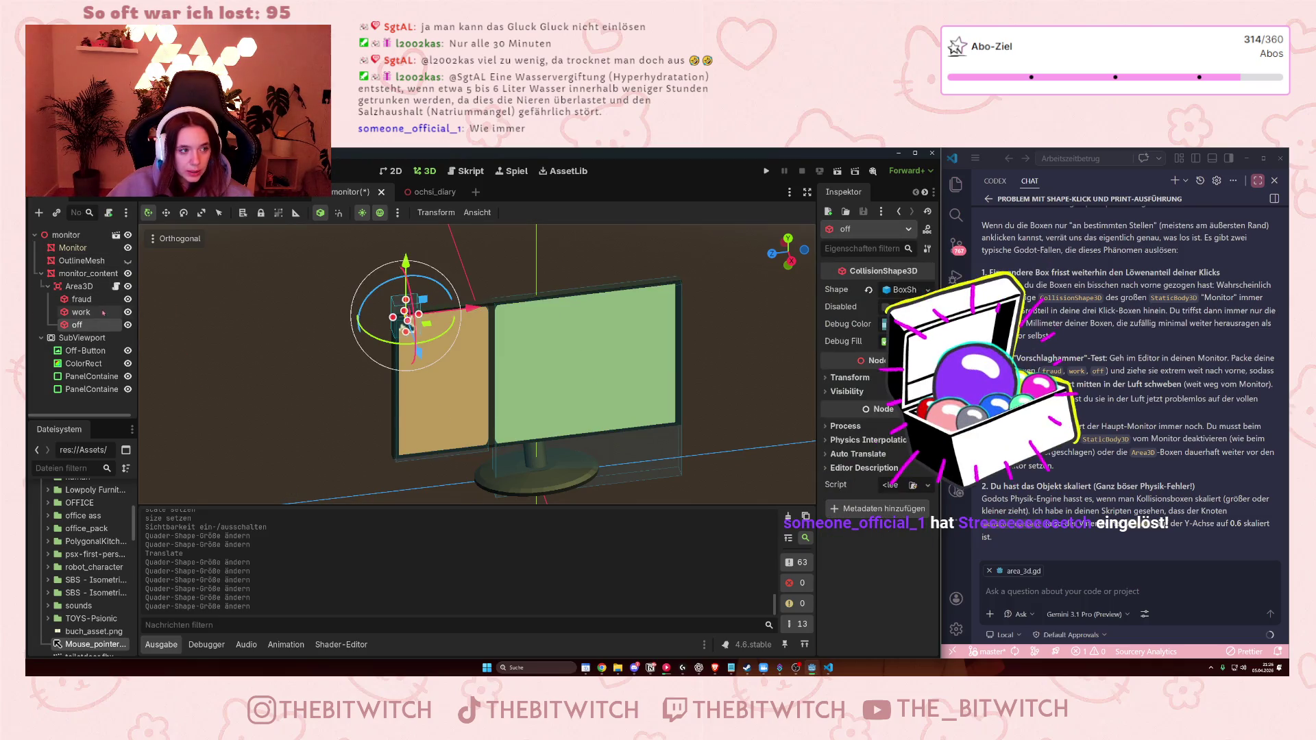
left_click(82, 300)
left_click(82, 311)
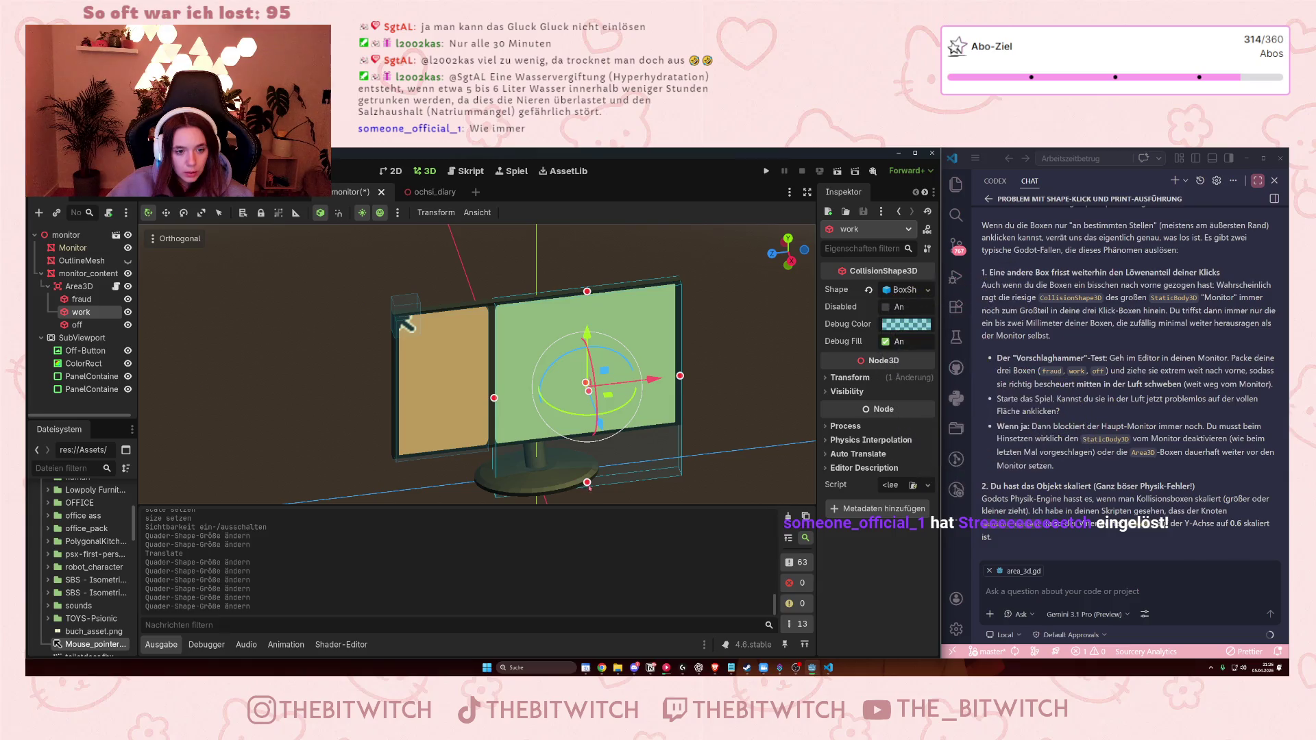
left_click_drag(582, 442, 580, 435)
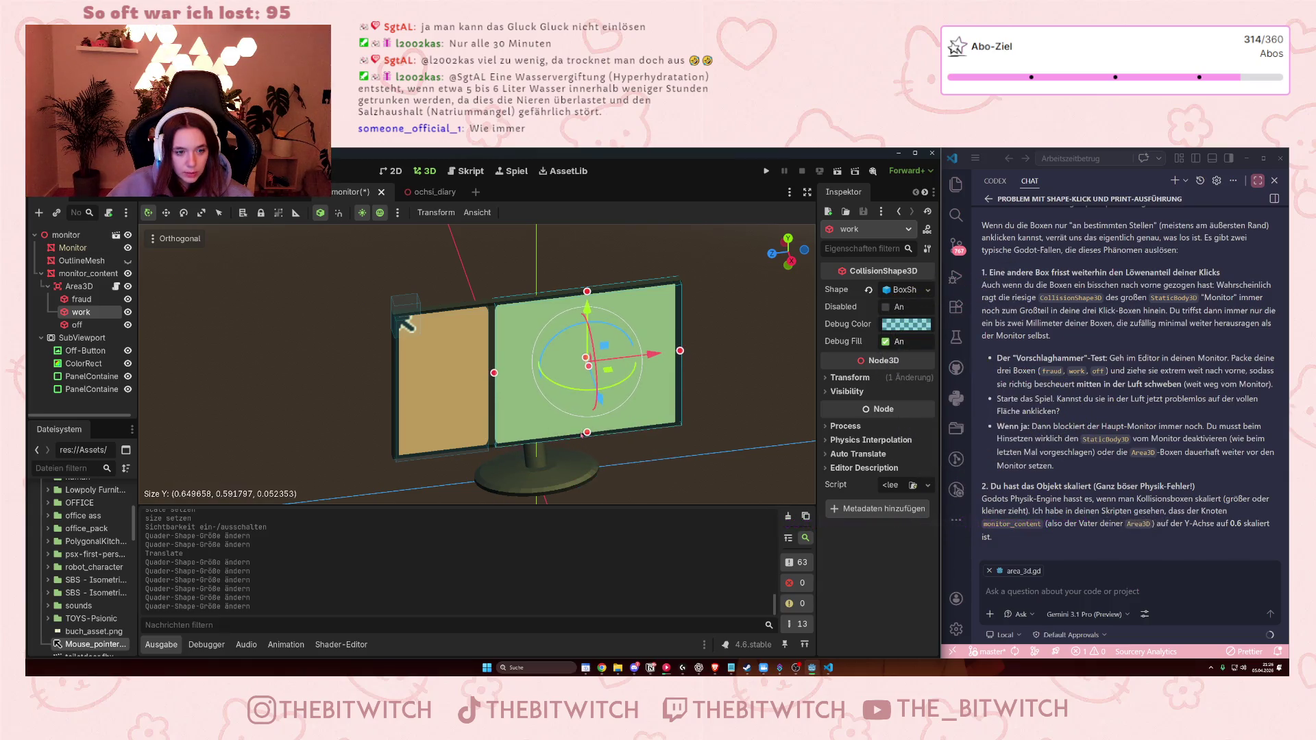
scroll(559, 449, "up", 3)
key("KP_1")
scroll(590, 432, "down", 3)
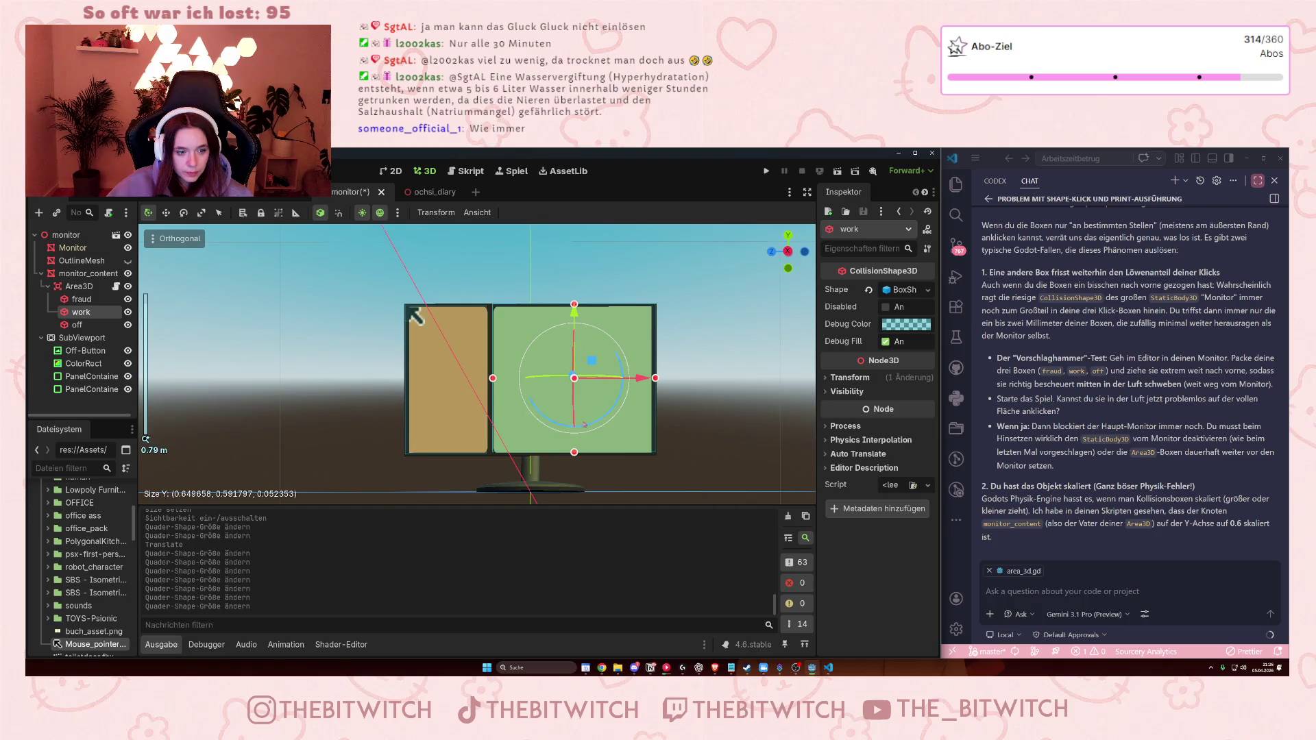
scroll(604, 426, "up", 1)
left_click_drag(609, 481, 608, 488)
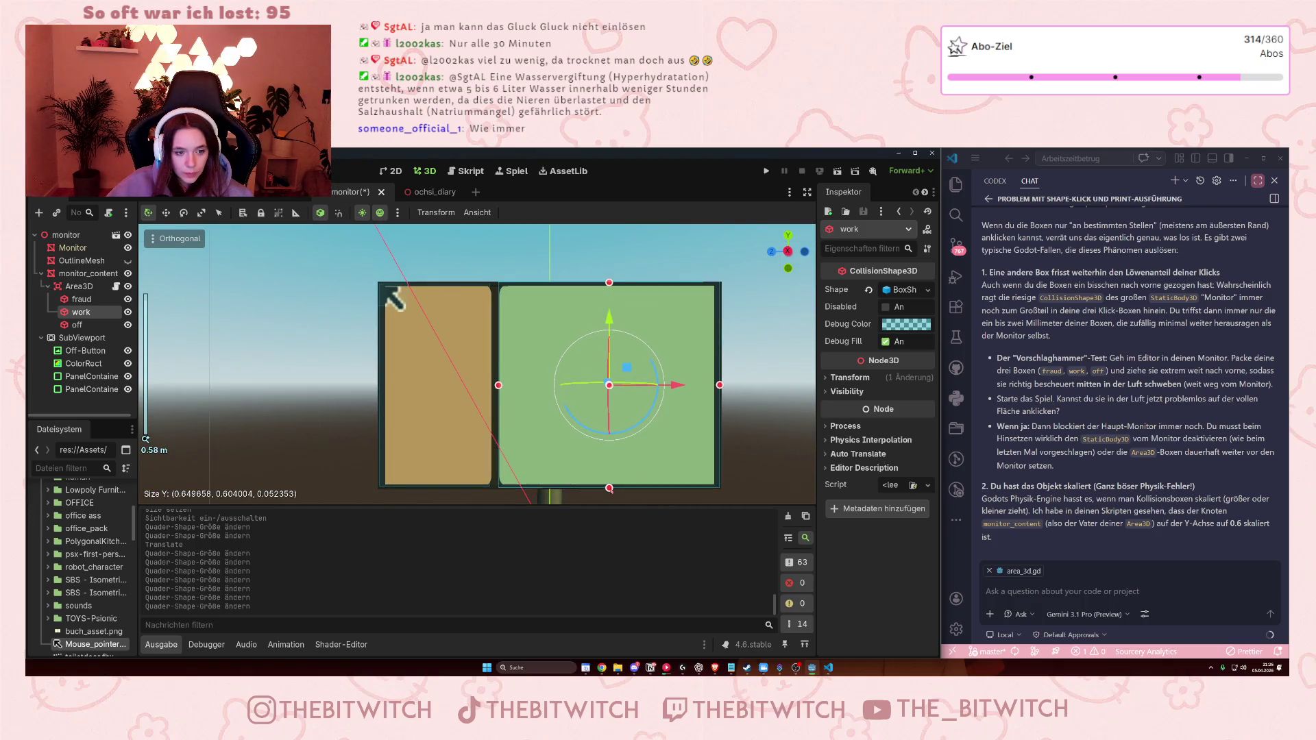
- In top view, deepen the work box in front of the screen
key("KP_7")
scroll(604, 504, "down", 4)
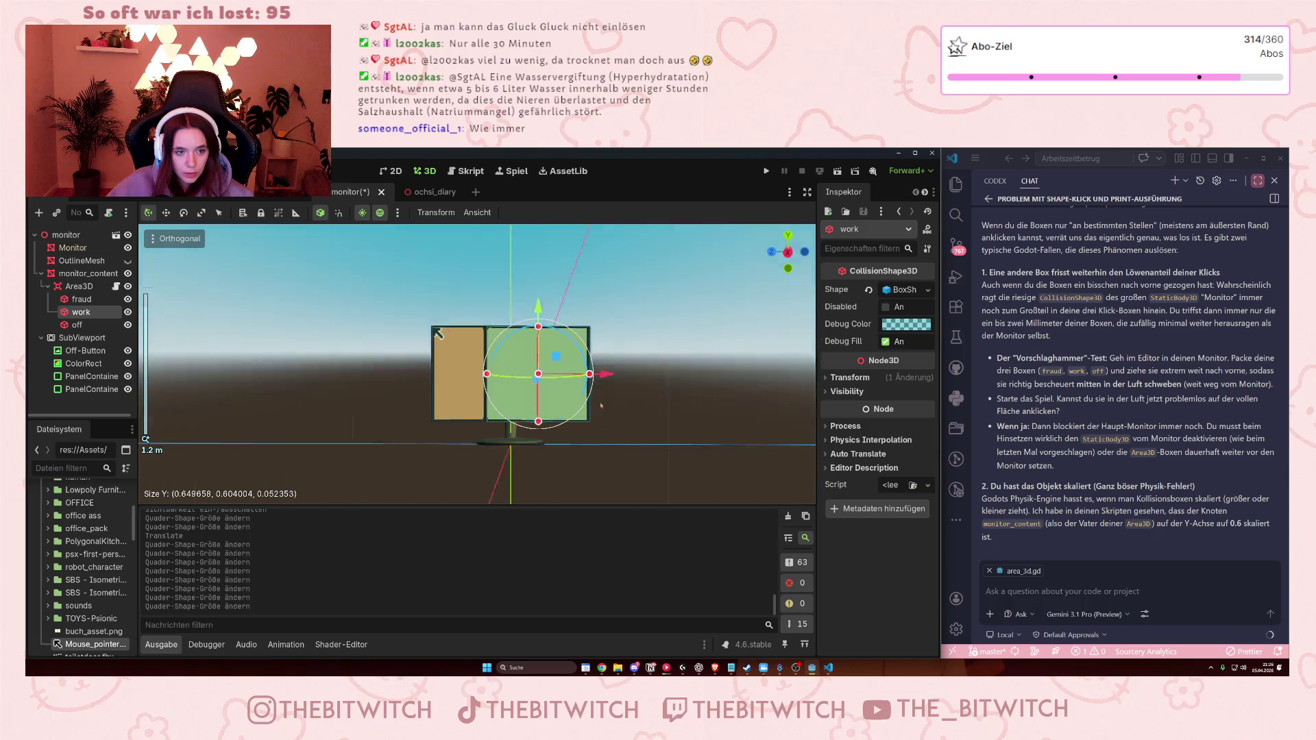
scroll(507, 373, "up", 8)
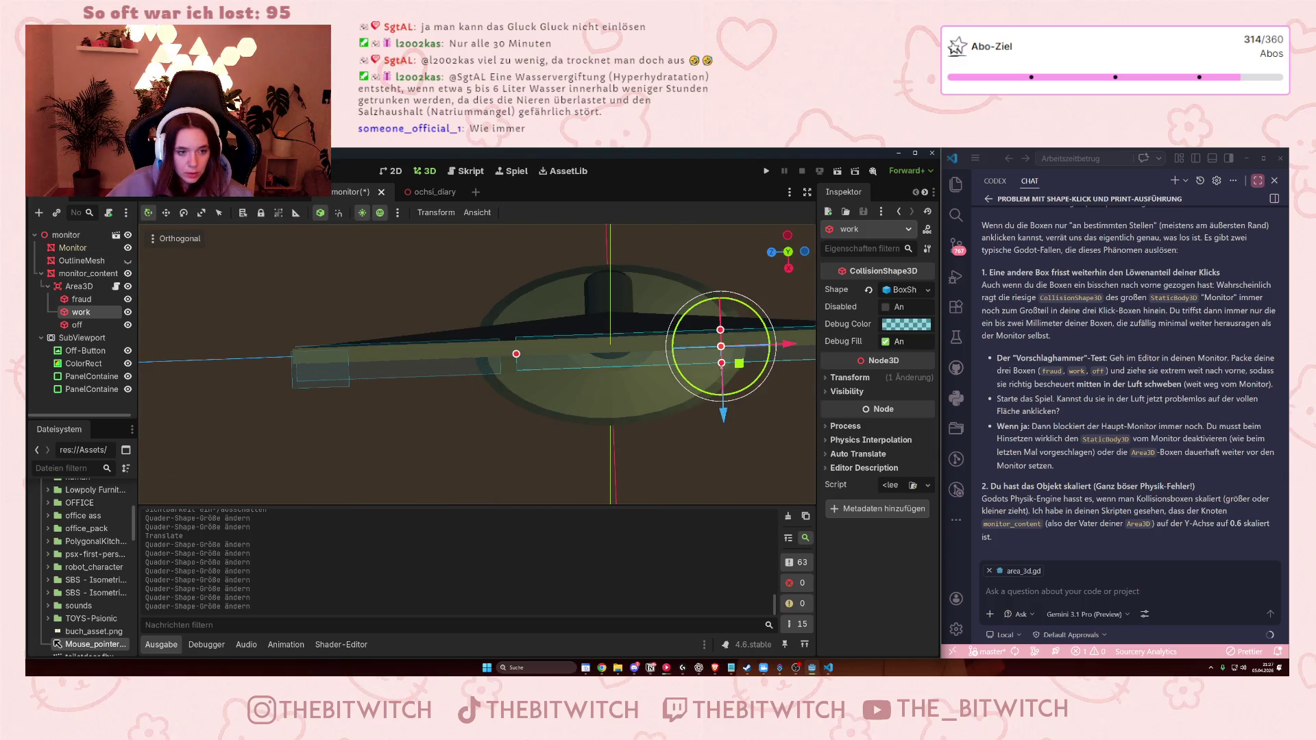
left_click_drag(722, 364, 722, 376)
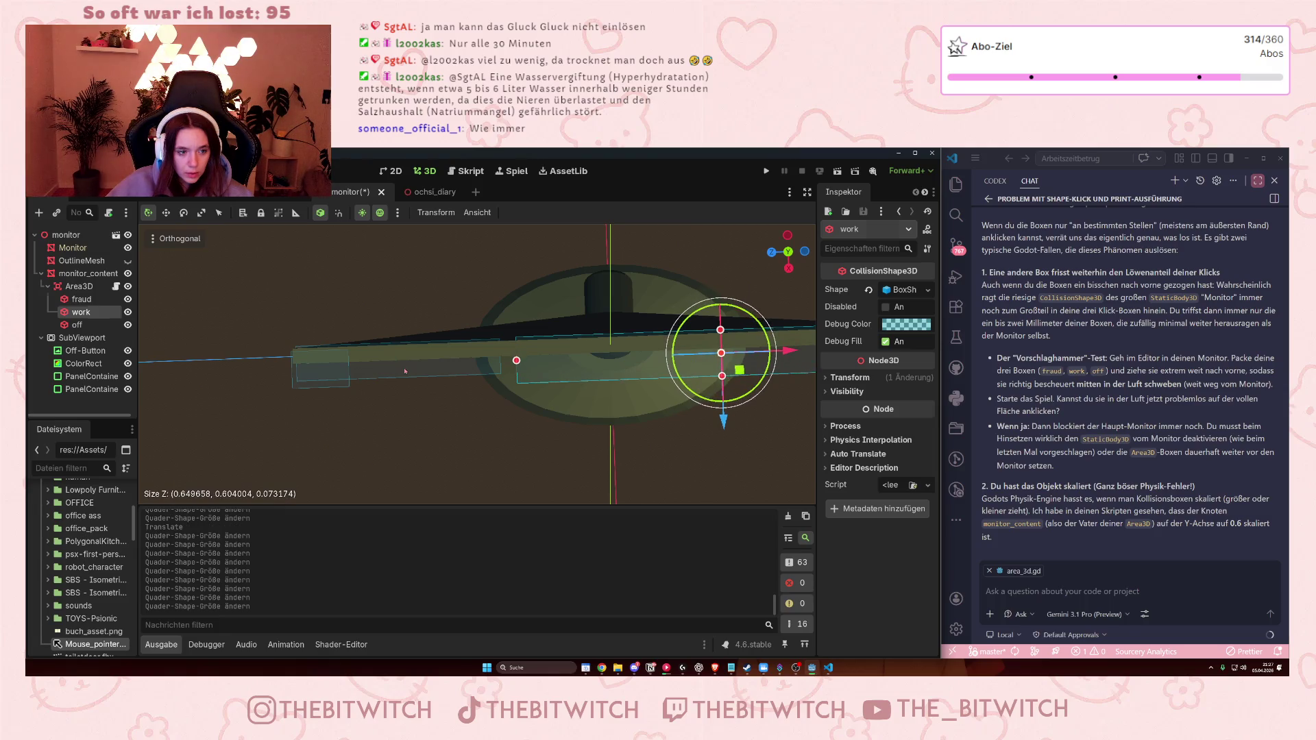
left_click(206, 309)
- Deepen the off and fraud boxes in front of the screen, hide the screen content, and save
left_click(77, 325)
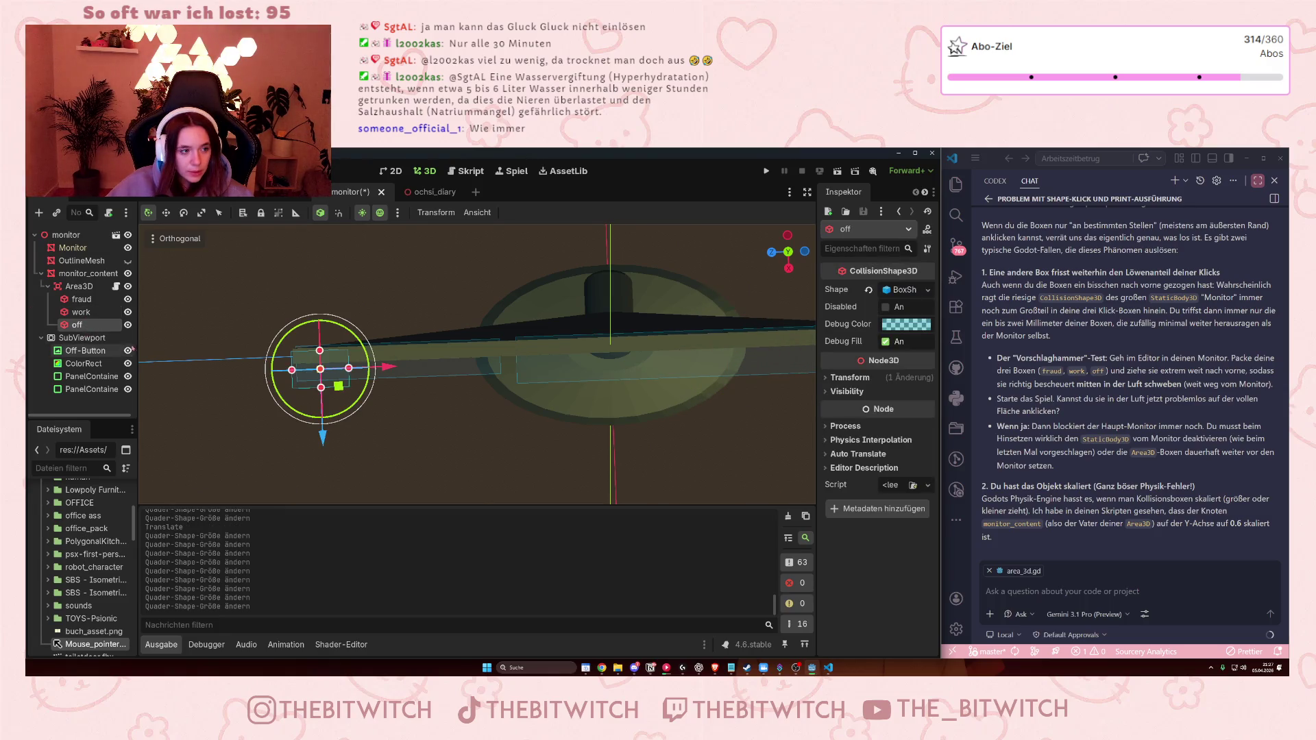
left_click_drag(321, 388, 322, 420)
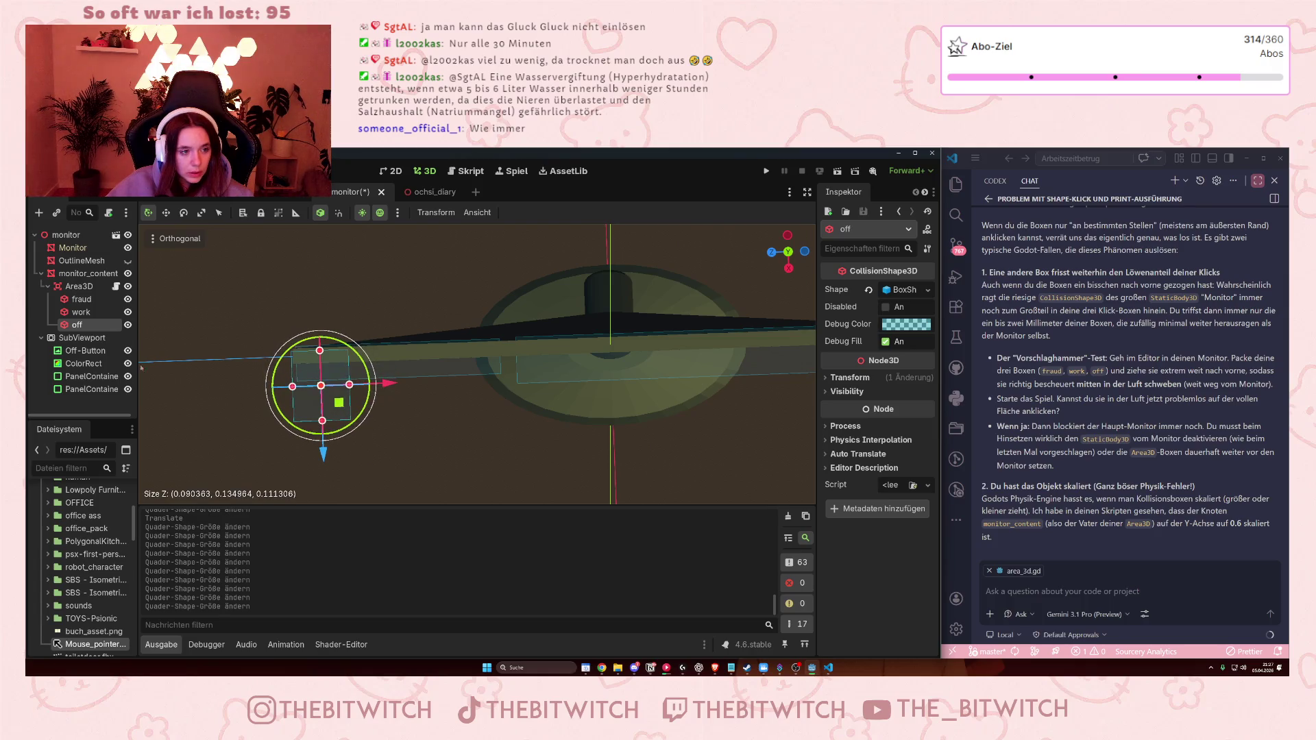
left_click(81, 299)
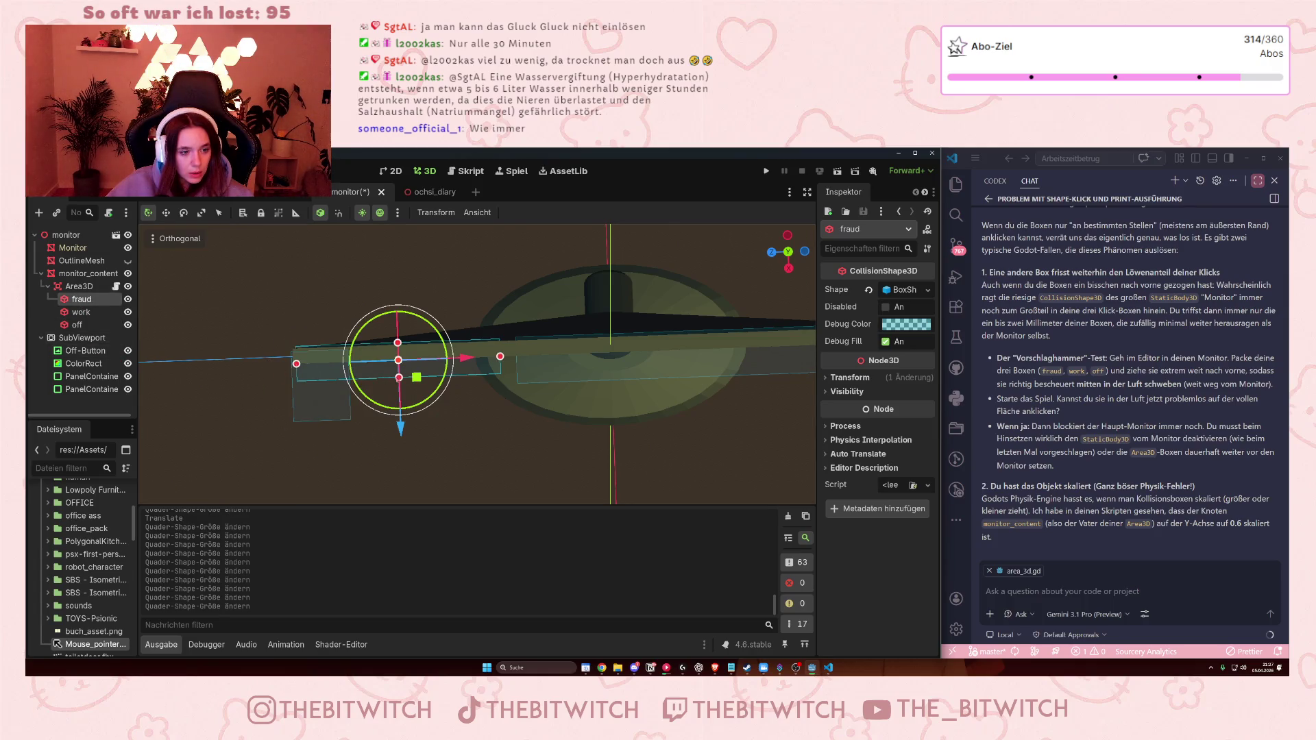
left_click_drag(399, 378, 399, 389)
left_click_drag(669, 467, 626, 370)
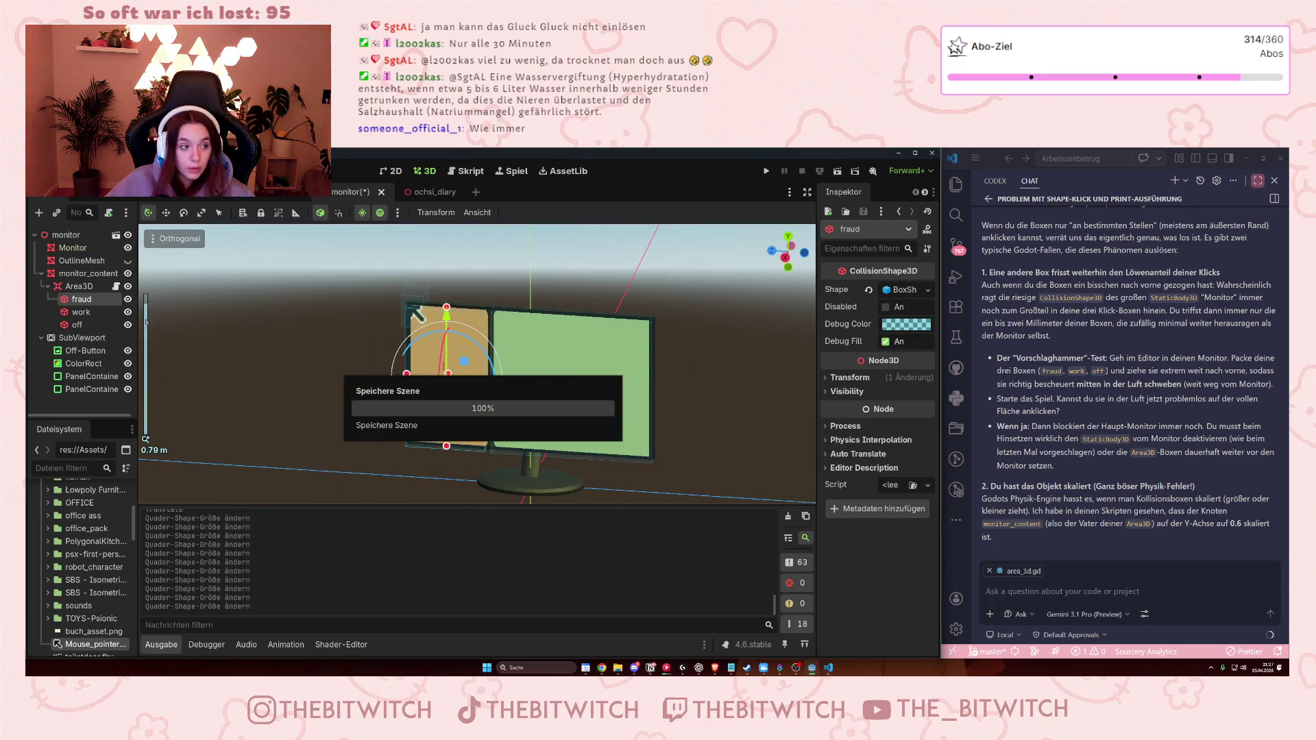
left_click(127, 273)
key("ctrl+s")
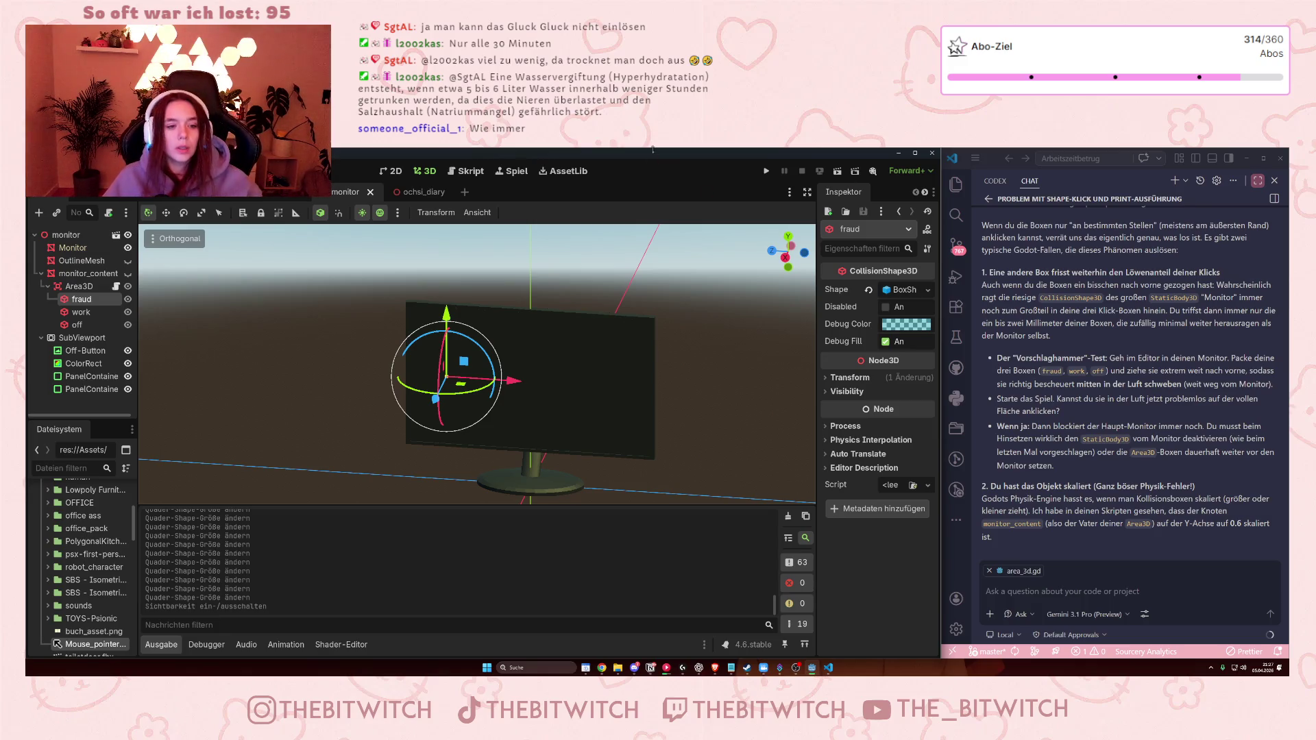
- Run the game, walk to the desk, sit down and switch on the monitor
left_click(766, 171)
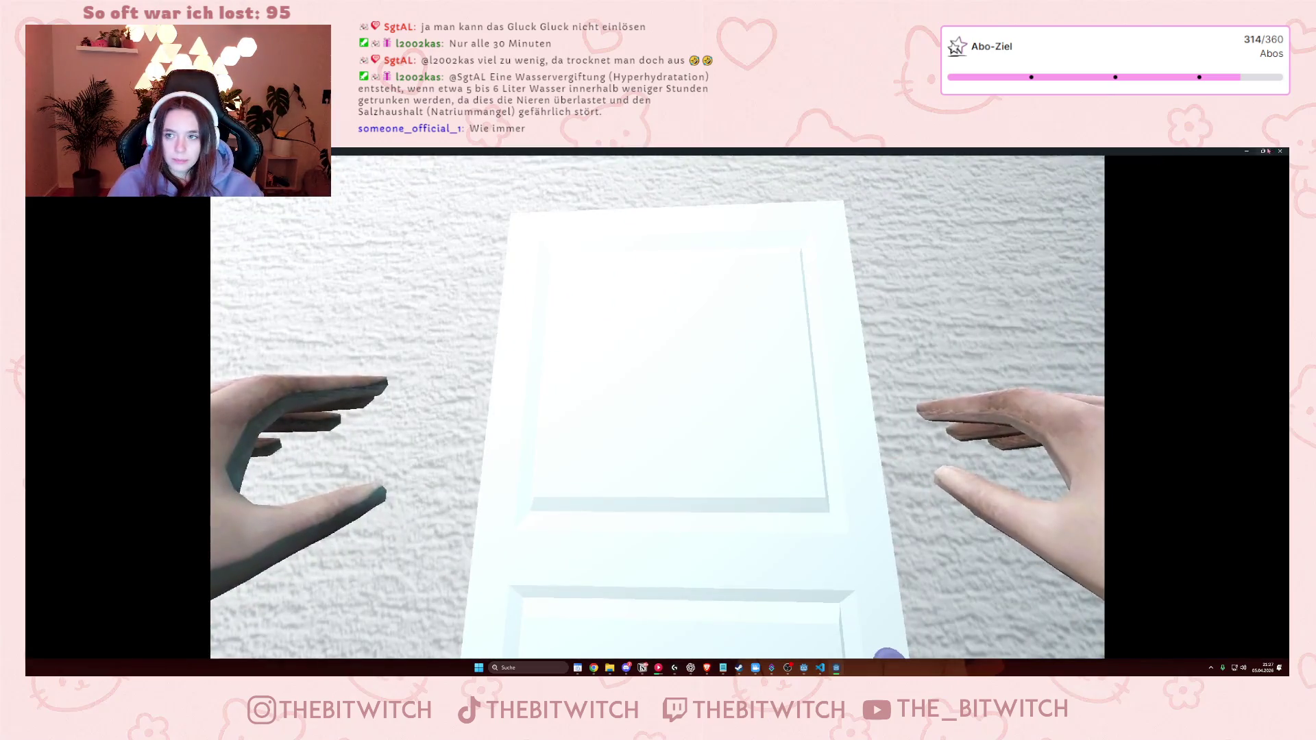
double_click(1184, 151)
key("w")
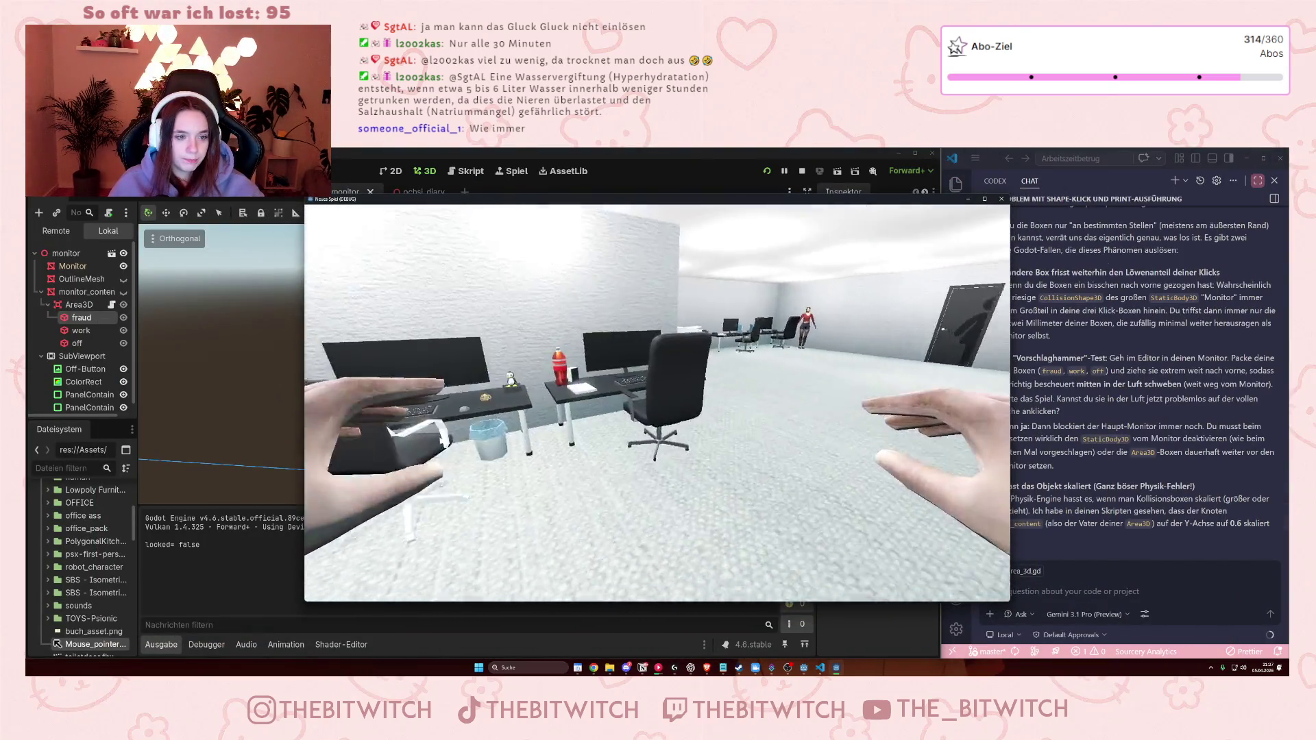
key("w")
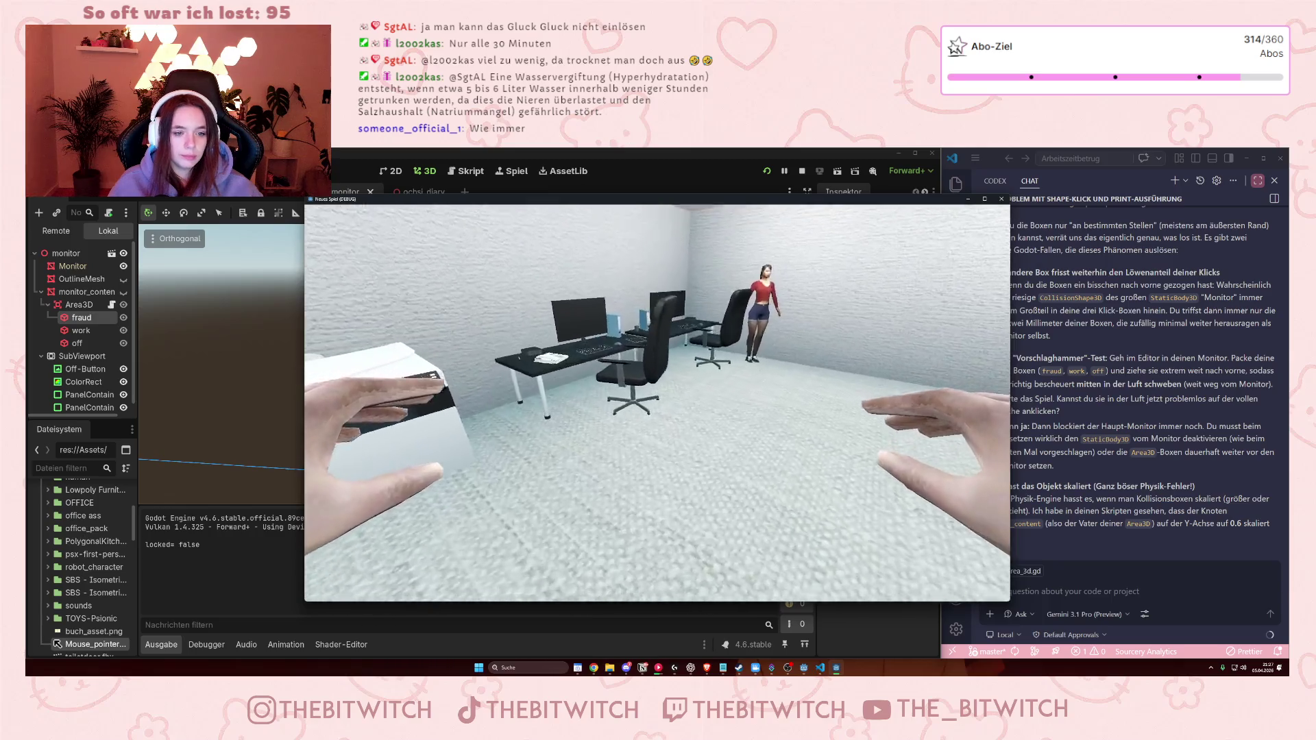
key("e")
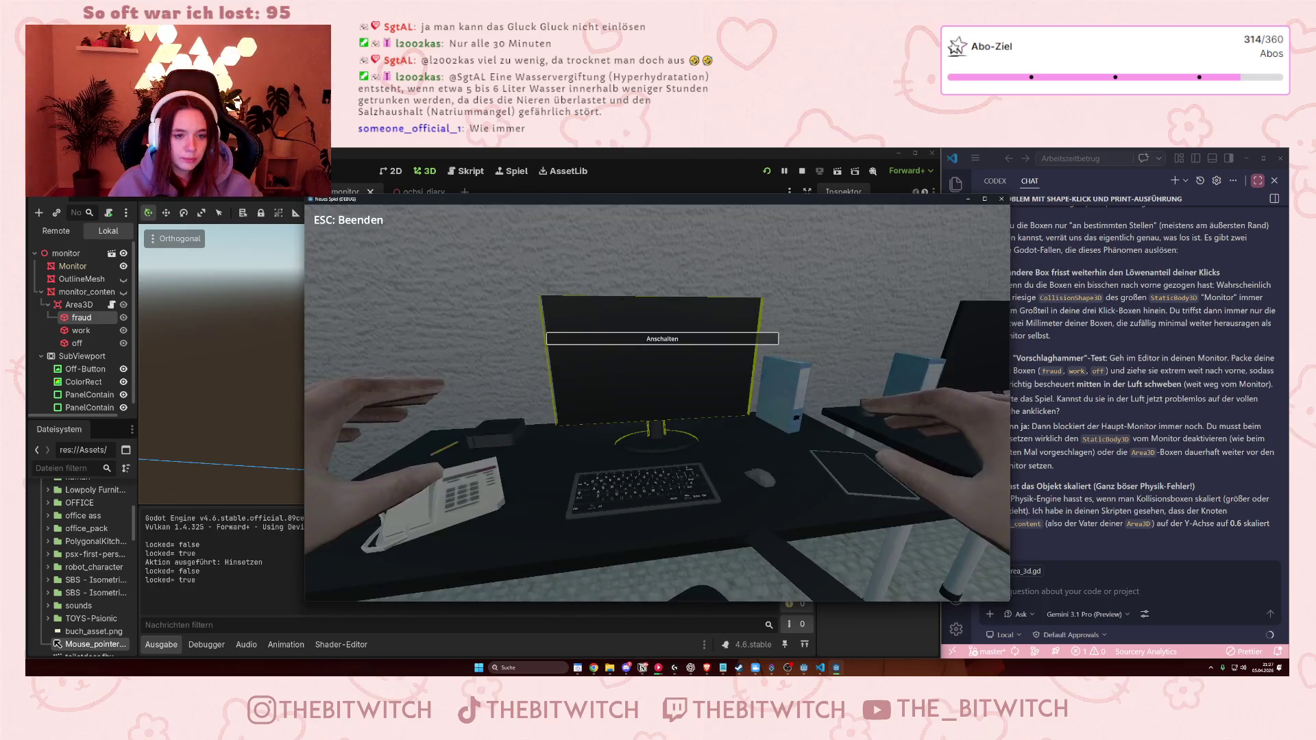
key("e")
left_click_drag(693, 202, 902, 214)
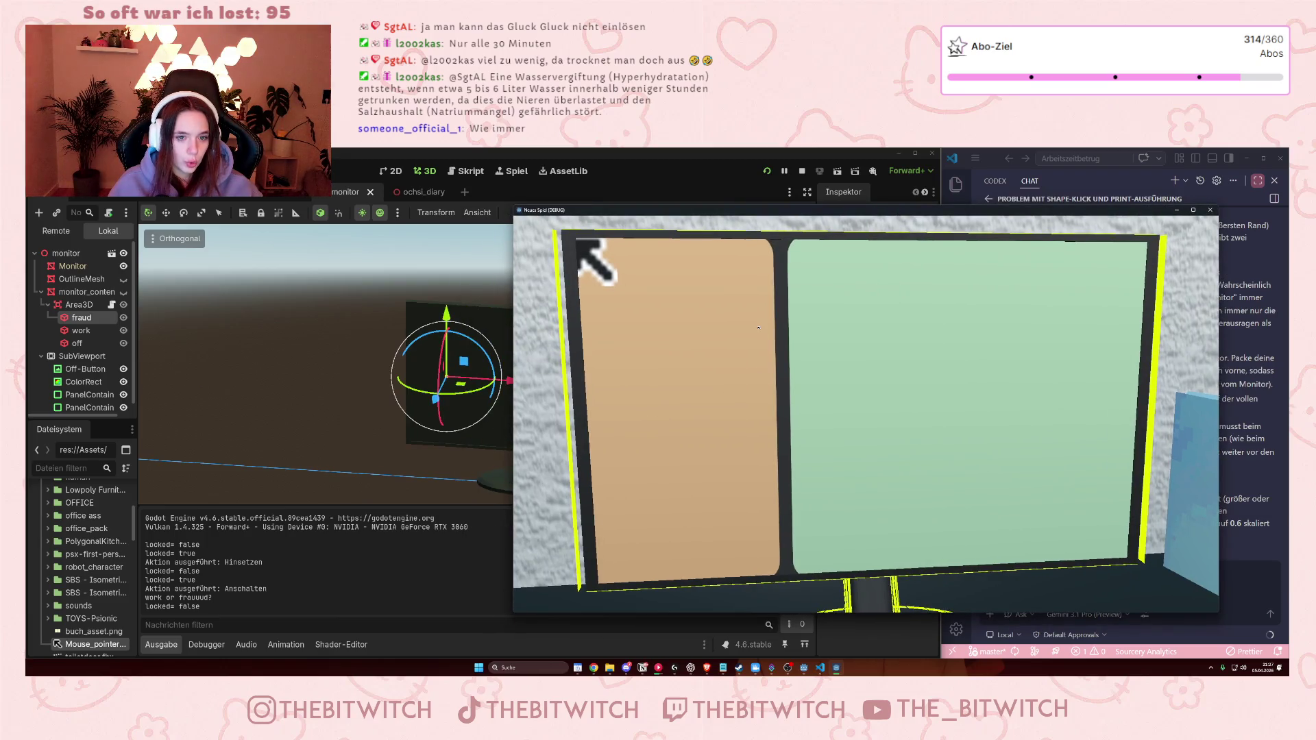
- Click the green work and tan fraud panels repeatedly, confirming Work Time and Fraud Time logs
left_click(911, 375)
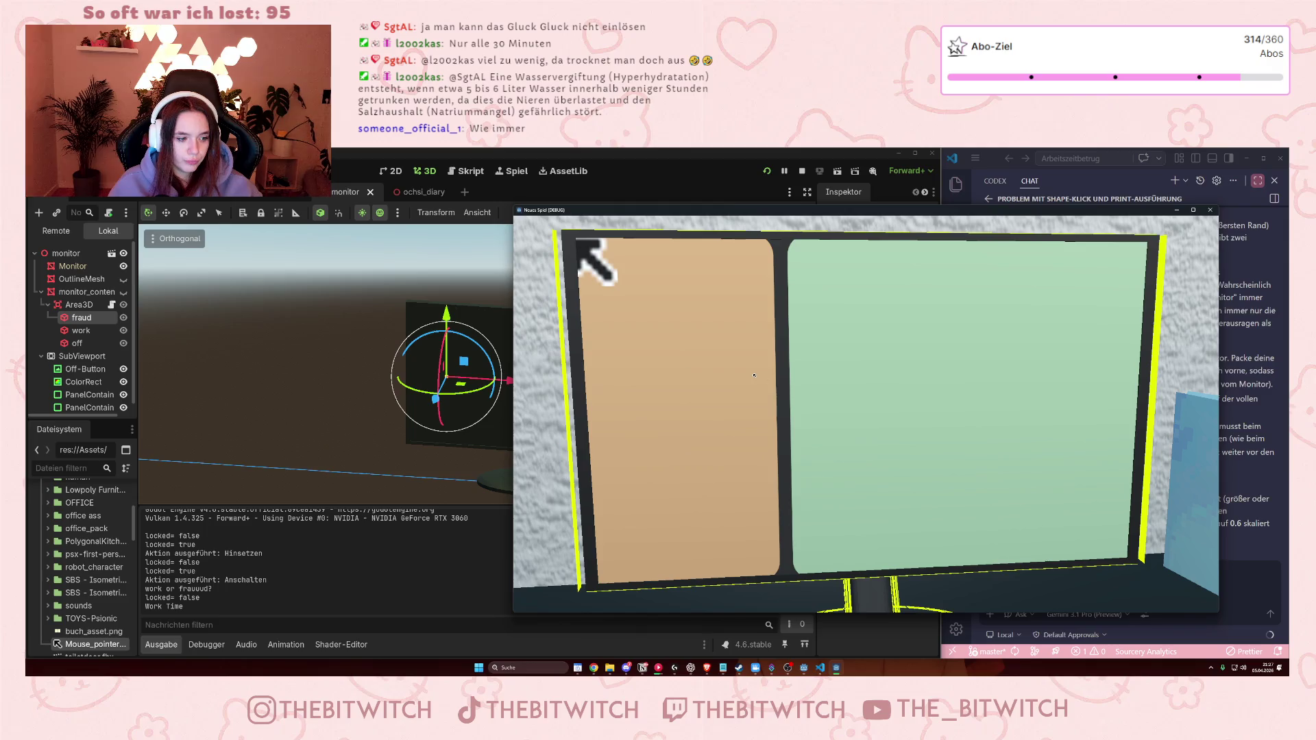
left_click(798, 342)
left_click(798, 343)
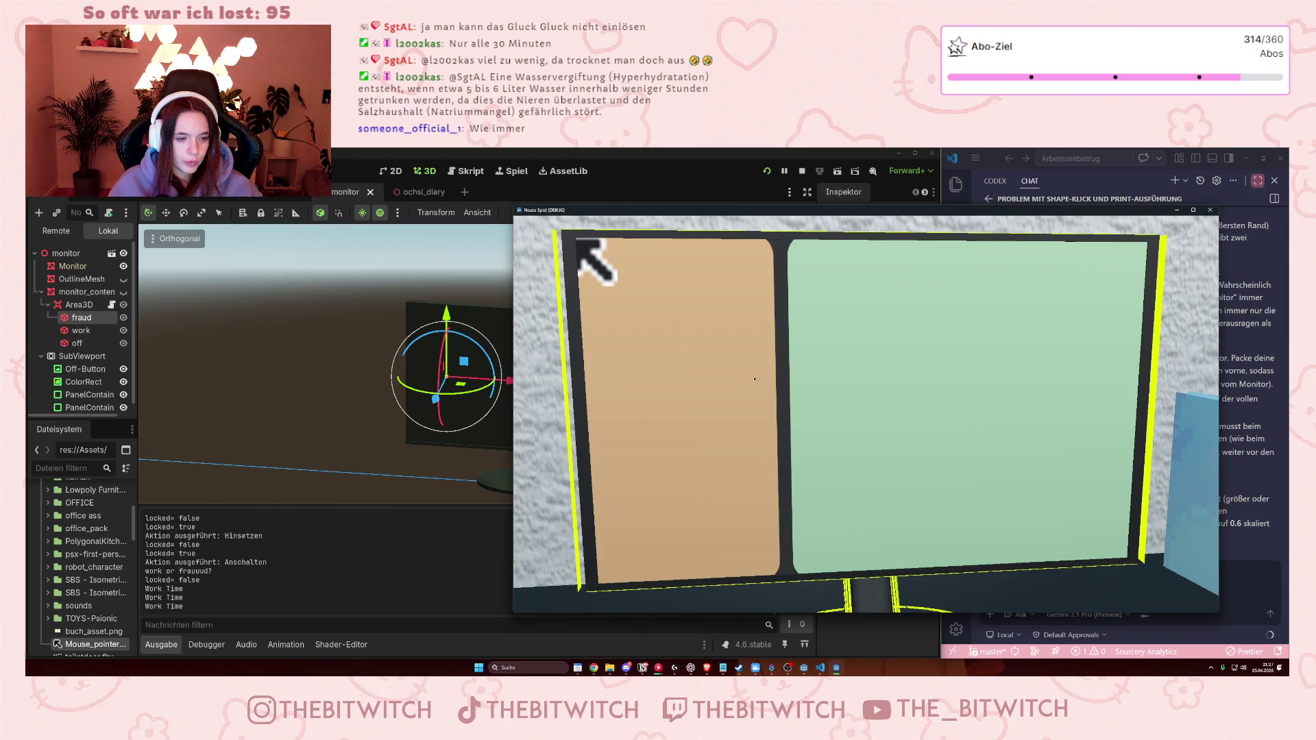
left_click(768, 361)
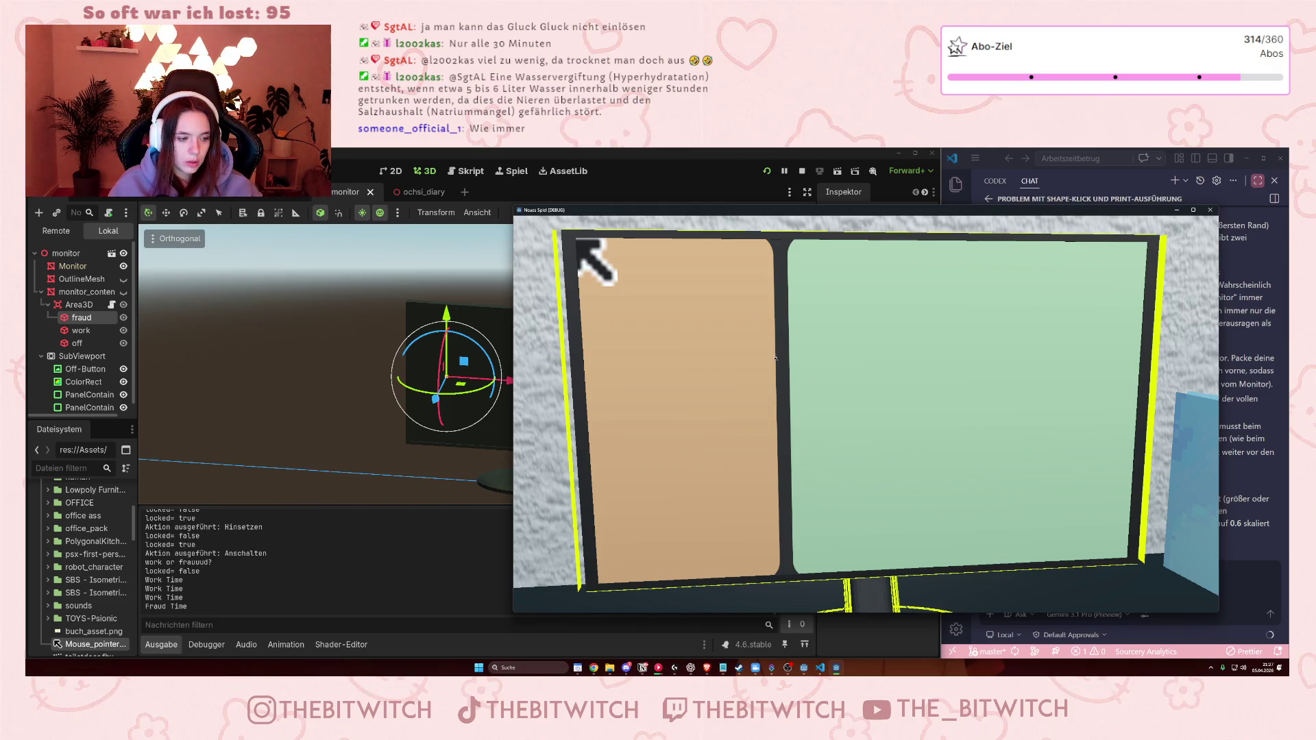
left_click(766, 430)
left_click(767, 466)
left_click(768, 504)
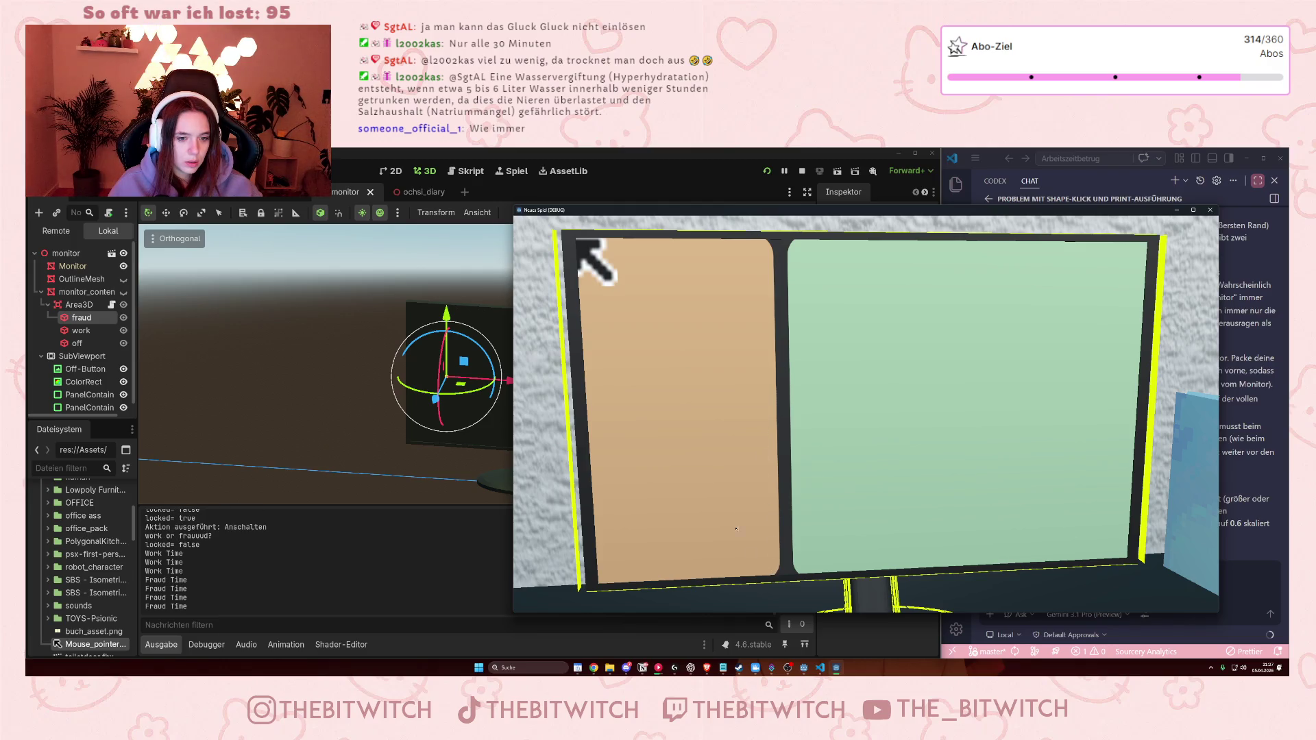
left_click(765, 430)
left_click(764, 430)
left_click(765, 430)
left_click(804, 386)
left_click(805, 385)
left_click(804, 386)
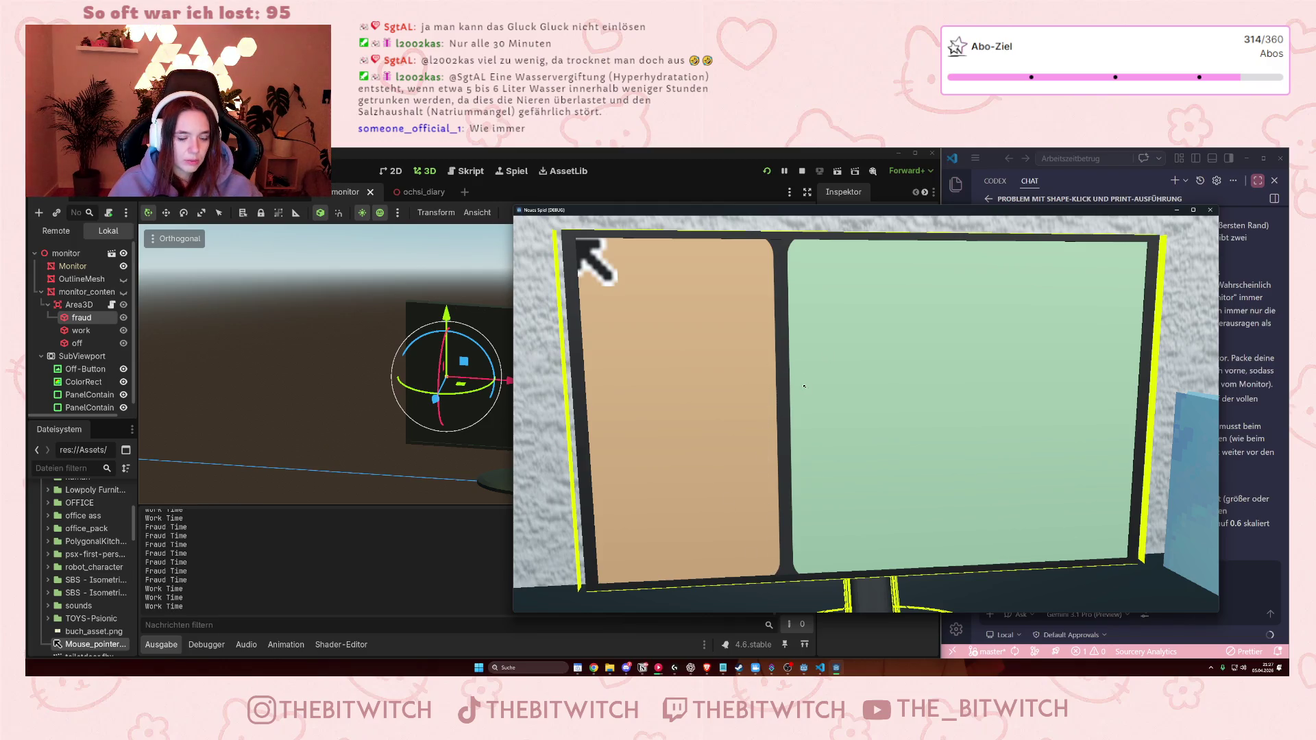
left_click(736, 383)
left_click(737, 383)
left_click(715, 452)
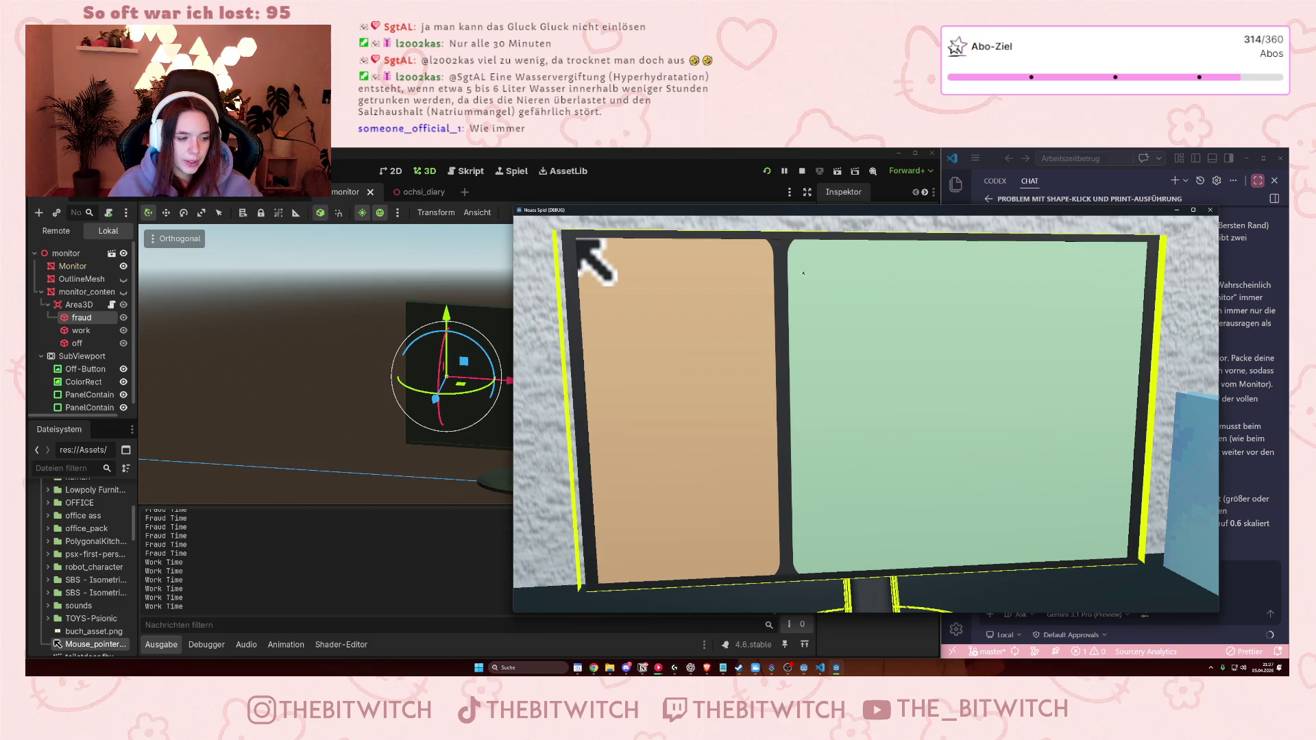
left_click(1015, 483)
left_click(981, 466)
left_click(980, 466)
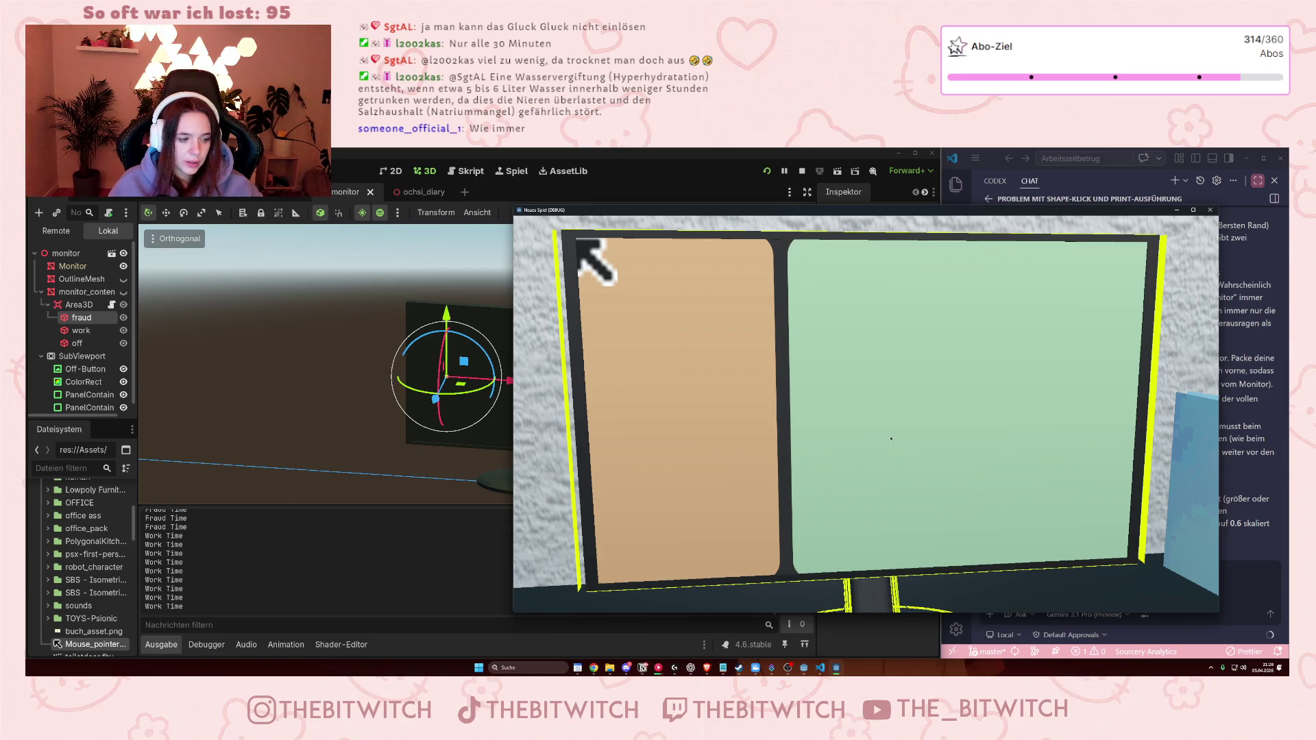
left_click(946, 449)
left_click(919, 433)
left_click(918, 433)
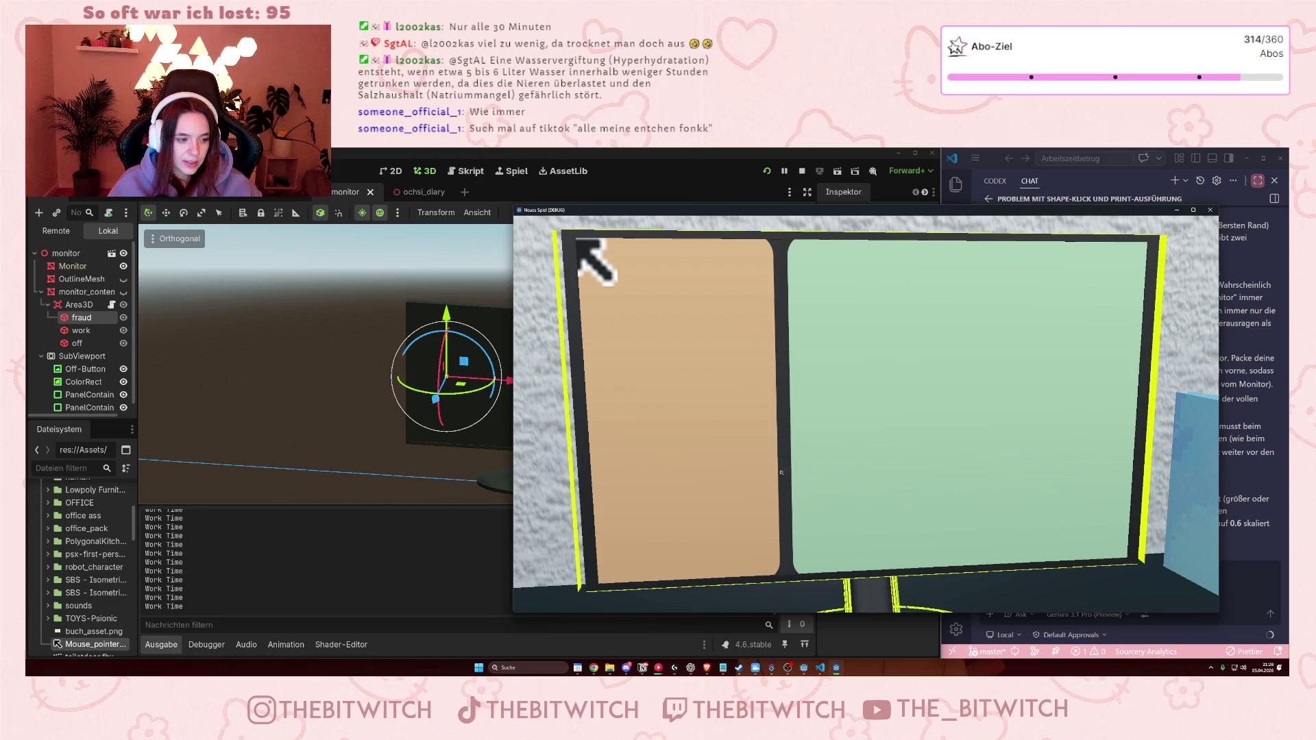
left_click(756, 338)
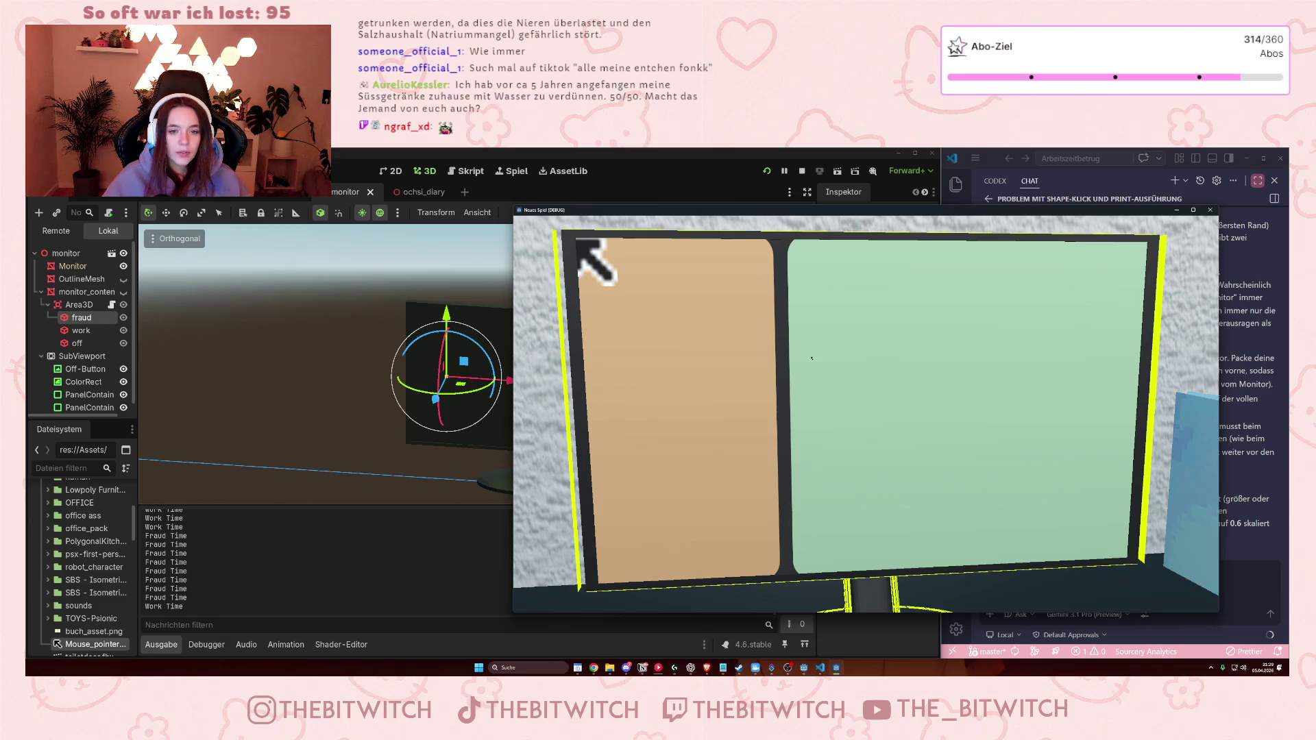
- Stop the debug session so the game closes and the monitor scene is back in the editor
left_click(1210, 210)
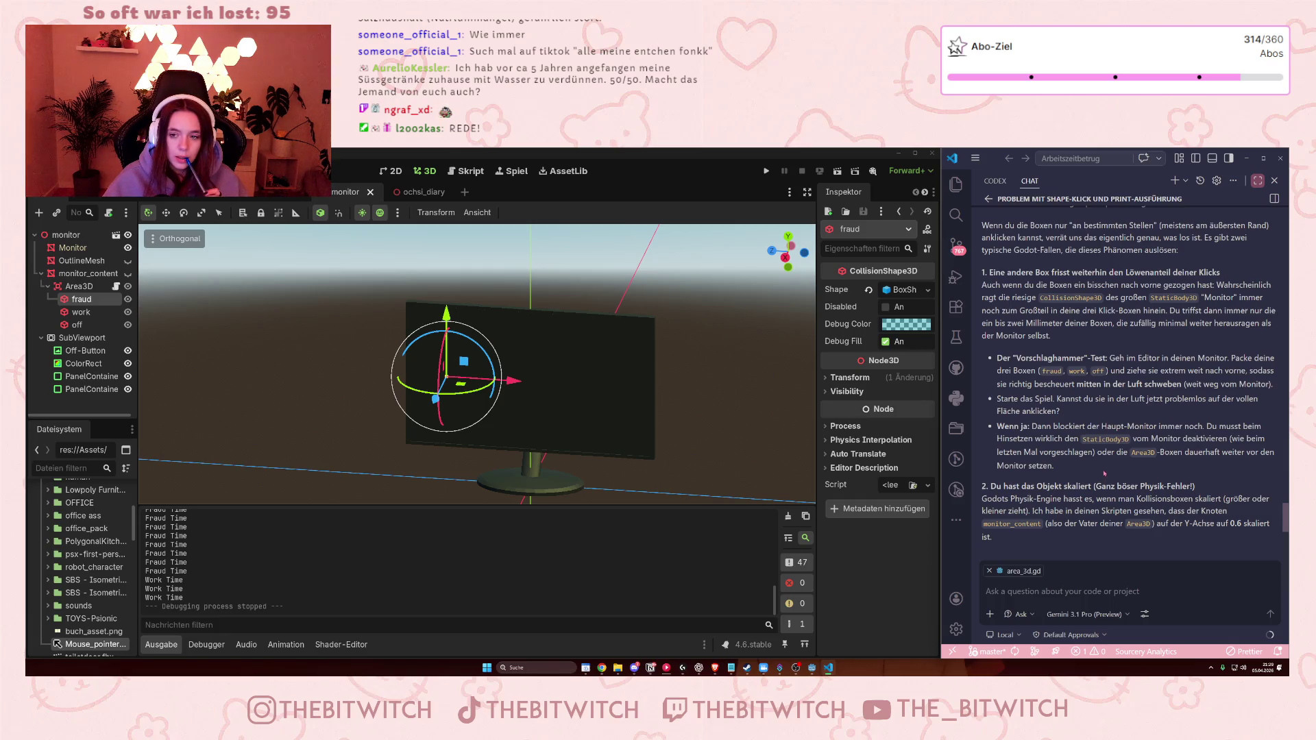
- Show monitor_content and stretch the fraud, work and off BoxShapes deeper along Z
left_click(1047, 588)
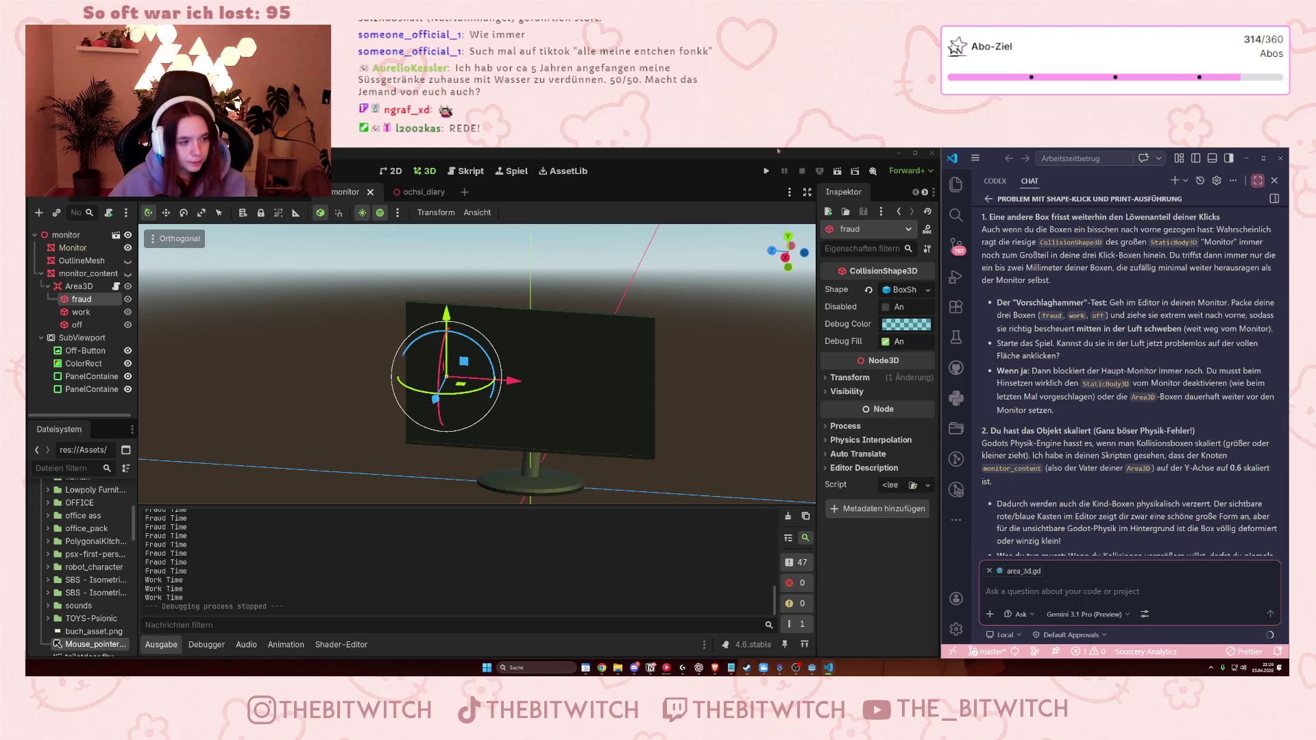
left_click(128, 274)
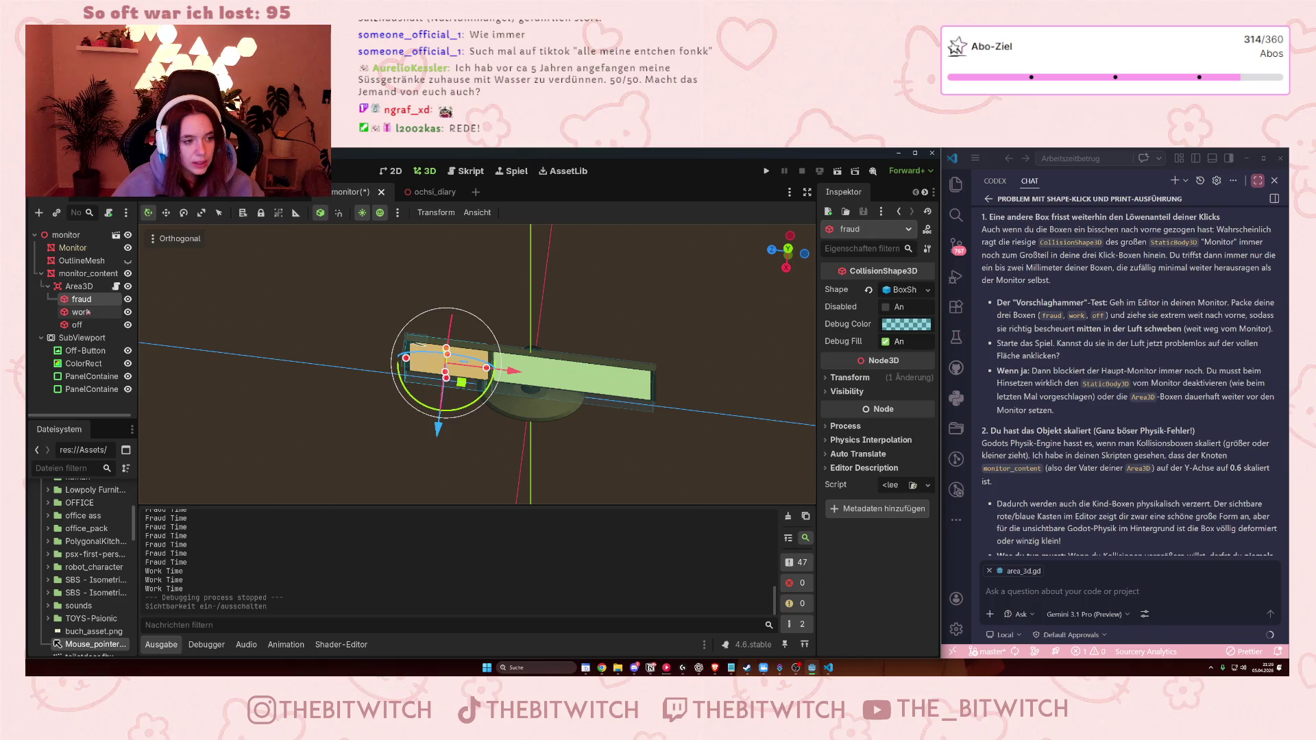
left_click_drag(447, 372, 564, 382)
left_click(564, 382)
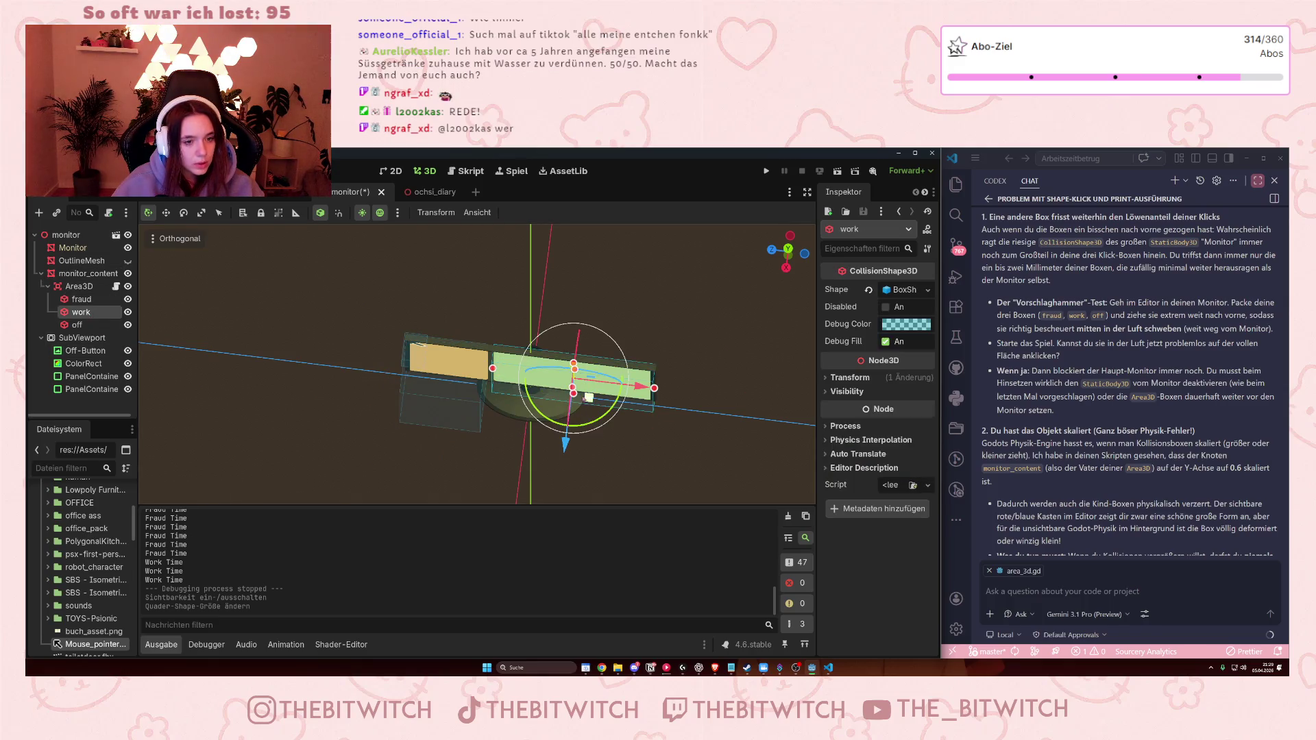
left_click_drag(572, 389, 566, 432)
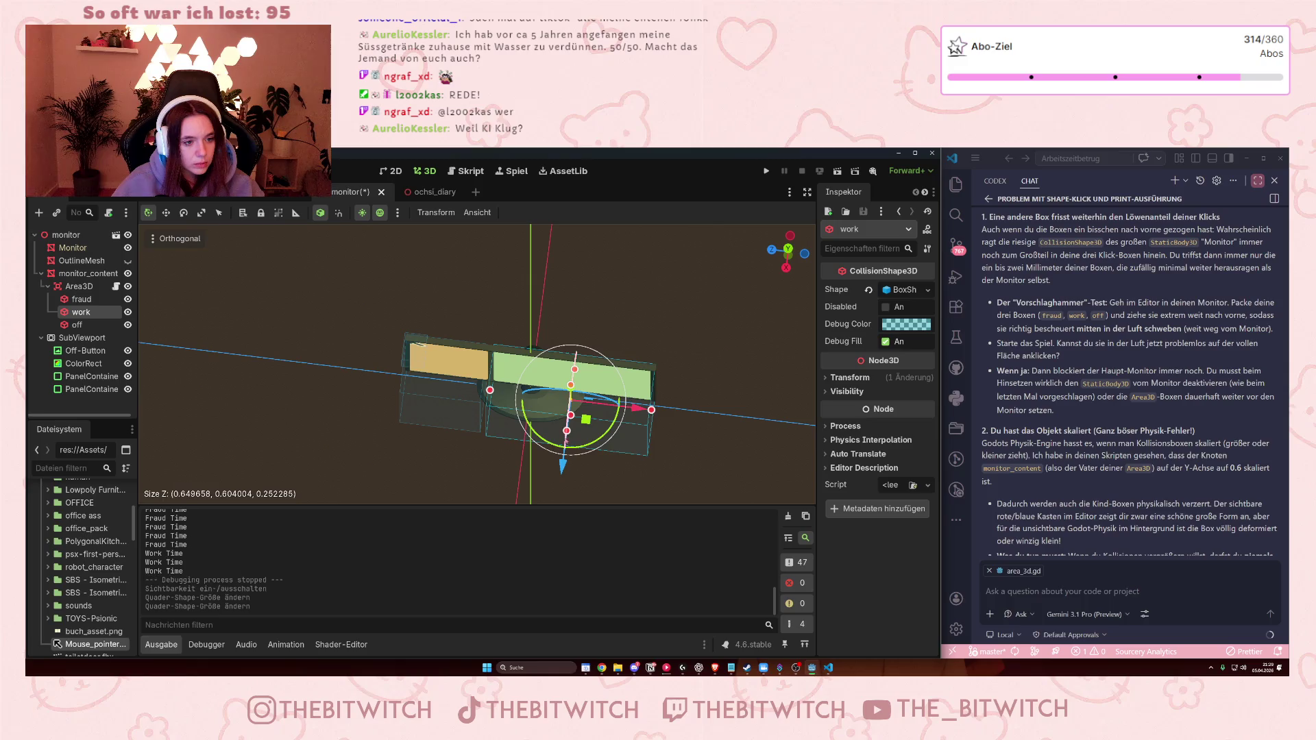
left_click(76, 325)
left_click_drag(412, 364, 405, 419)
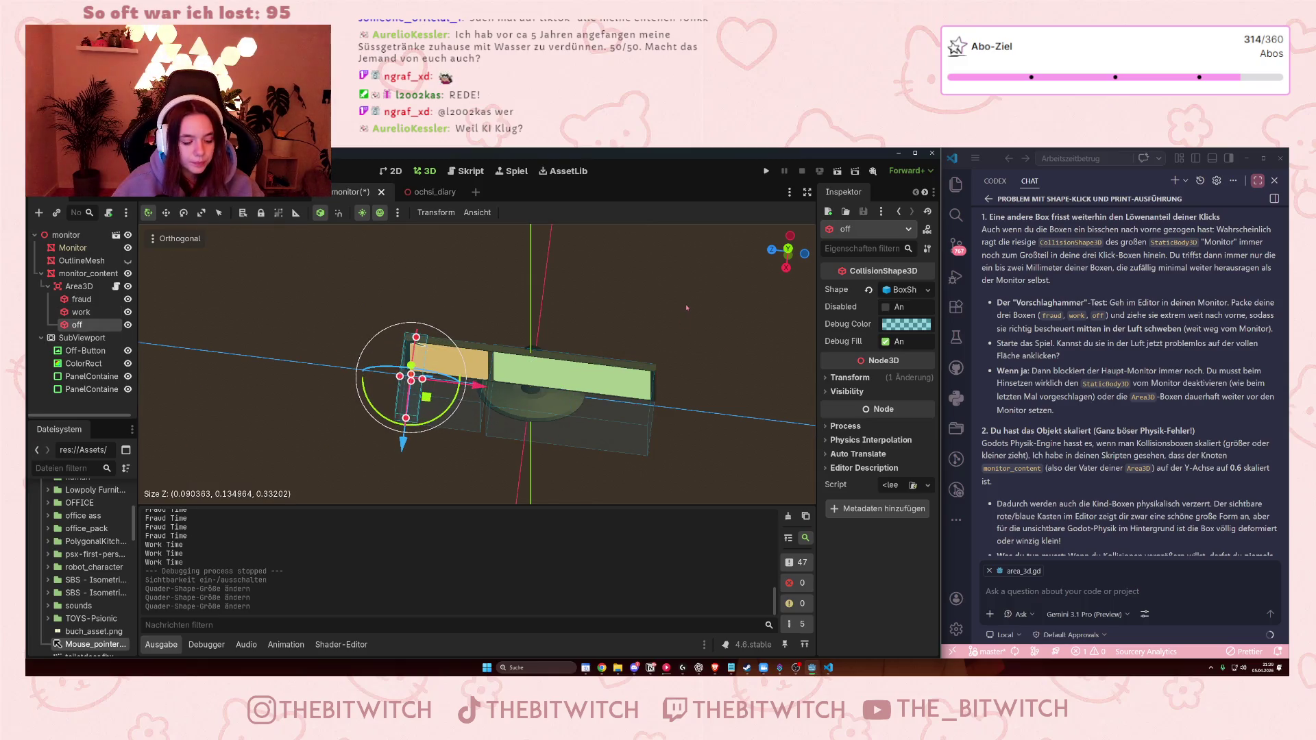
- Save the monitor scene, hide monitor_content, and save again
key("ctrl+s")
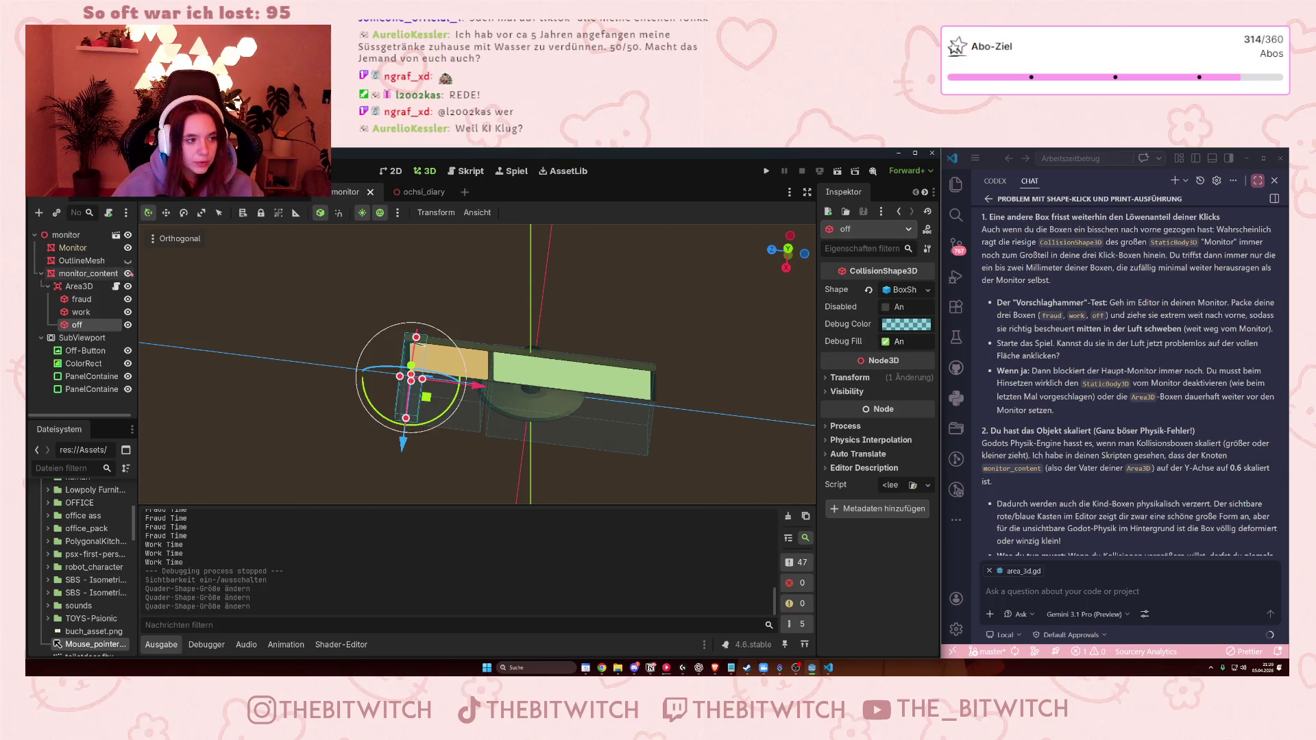
left_click(127, 273)
key("ctrl+s")
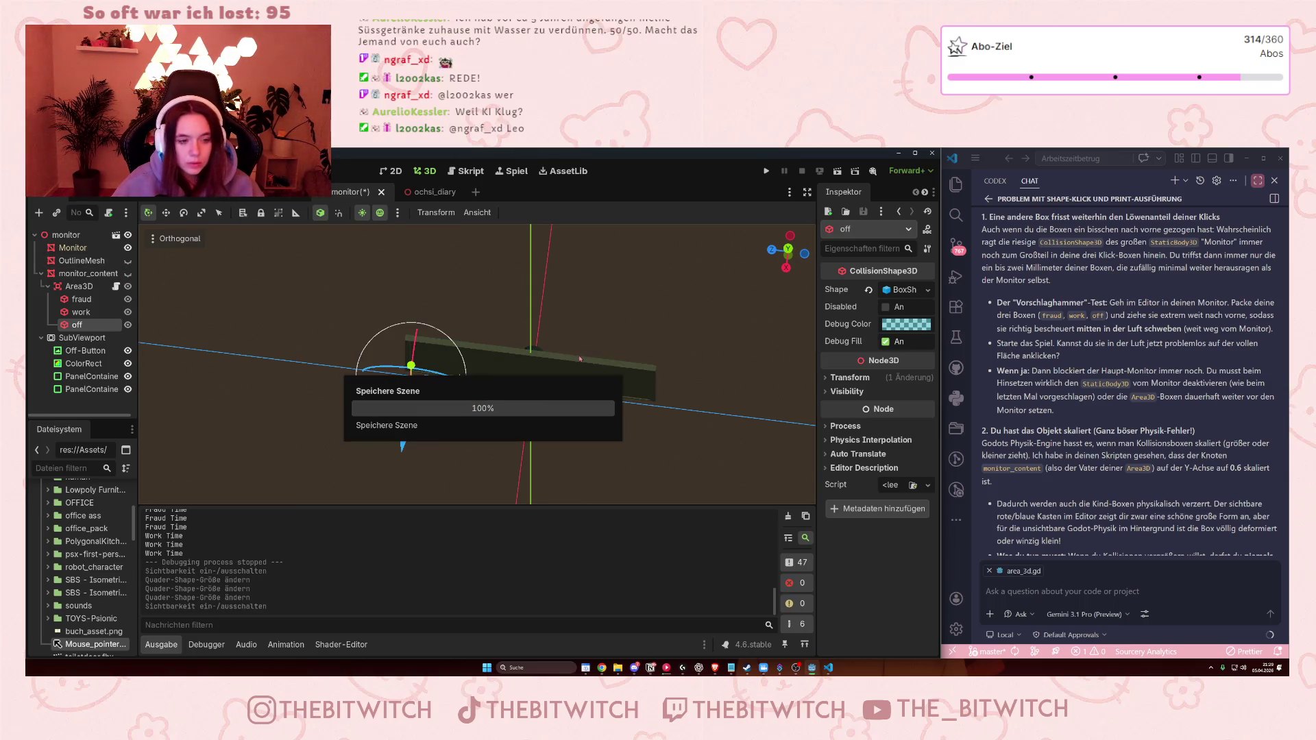
- Run the game, walk with W to the desk monitor and zoom into it with E
left_click(766, 172)
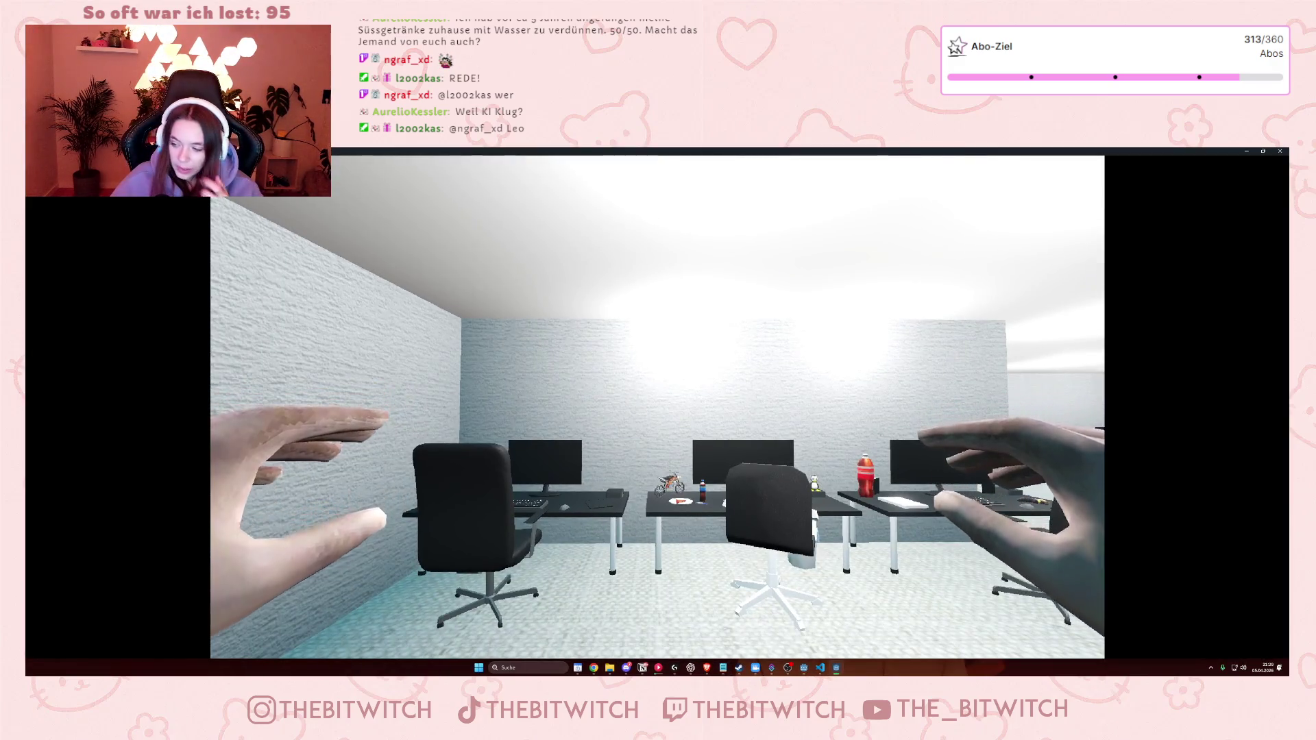
key("w")
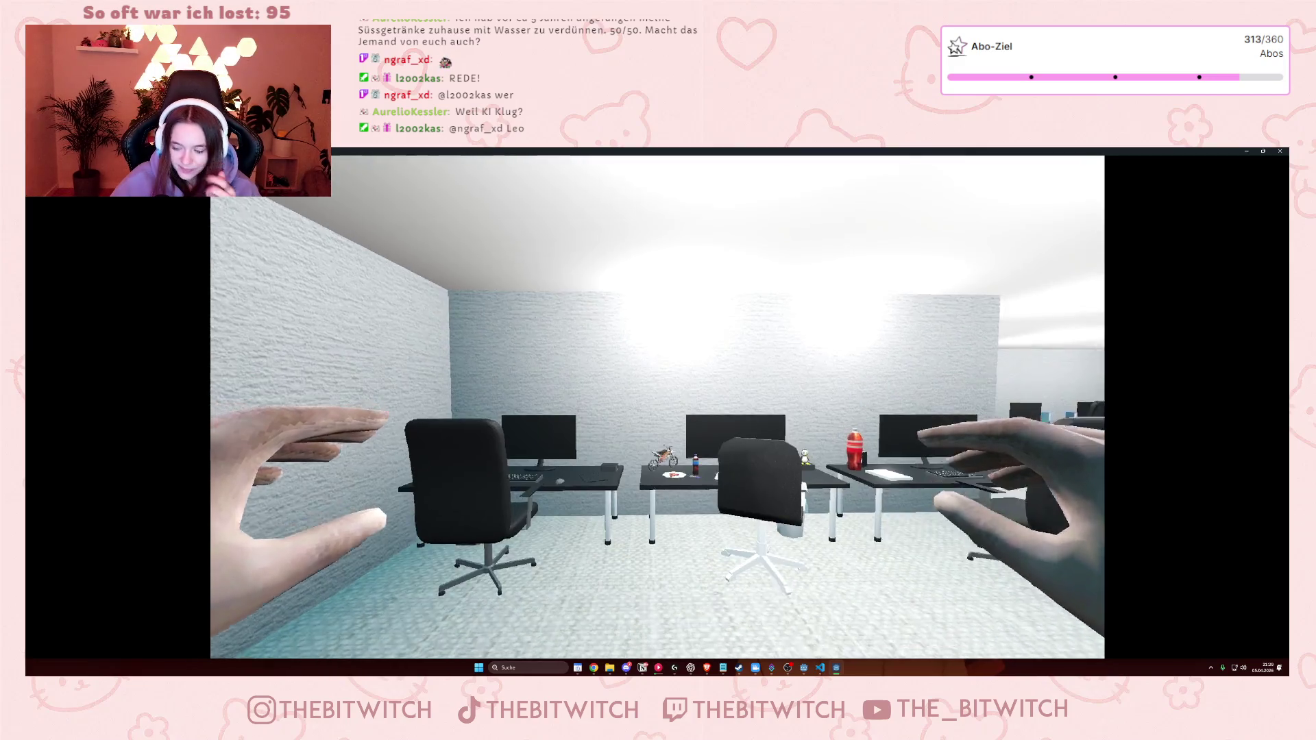
key("w")
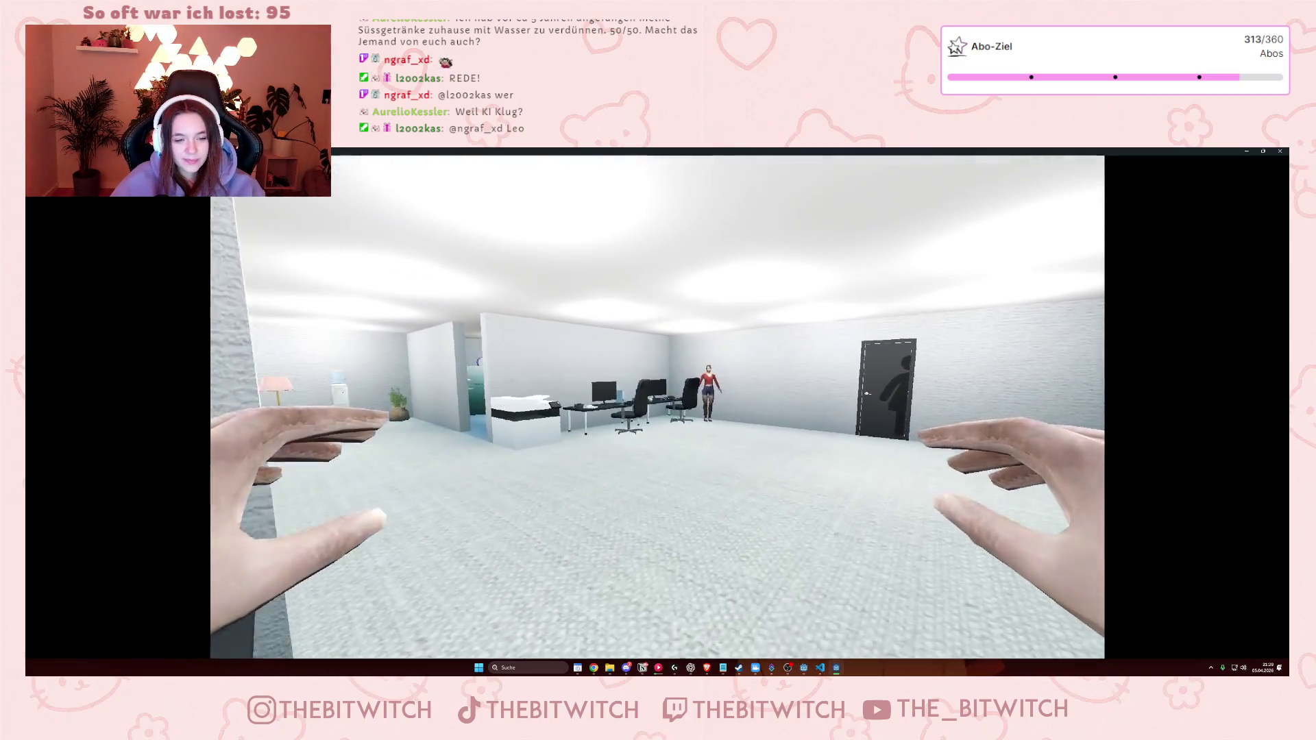
key("w")
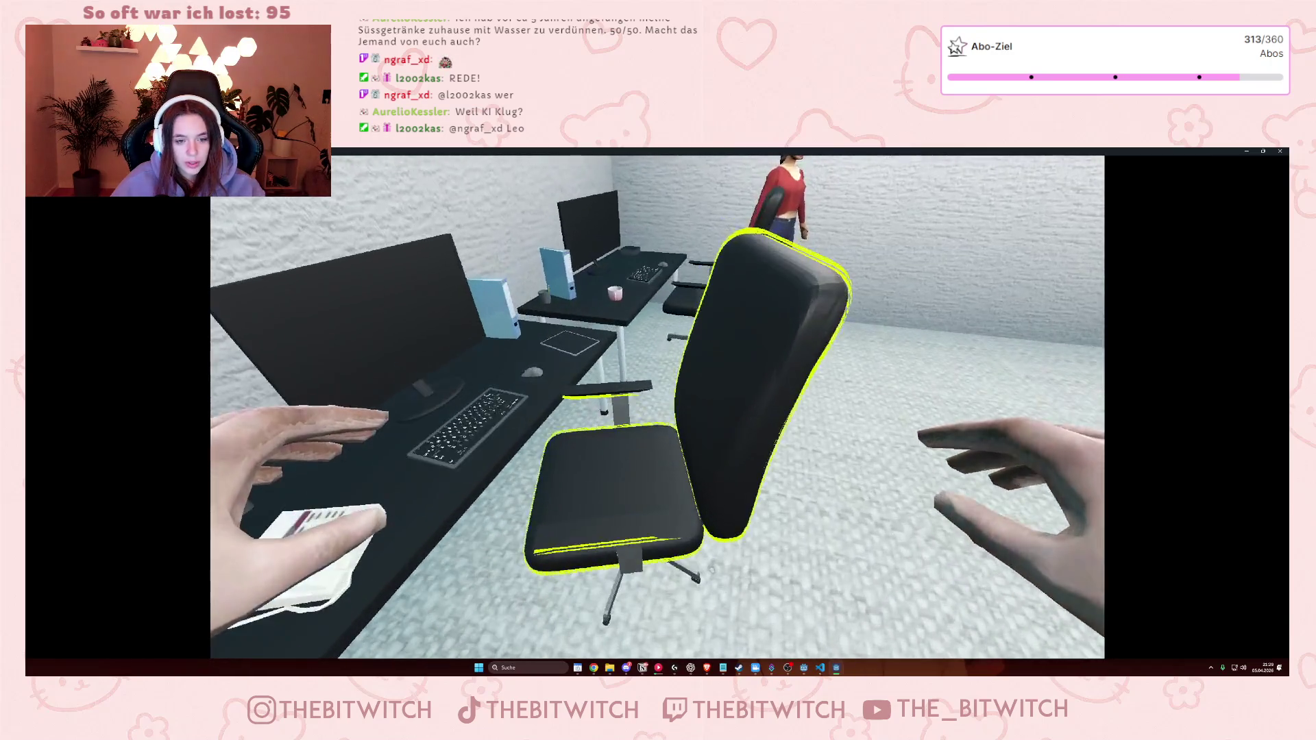
key("e")
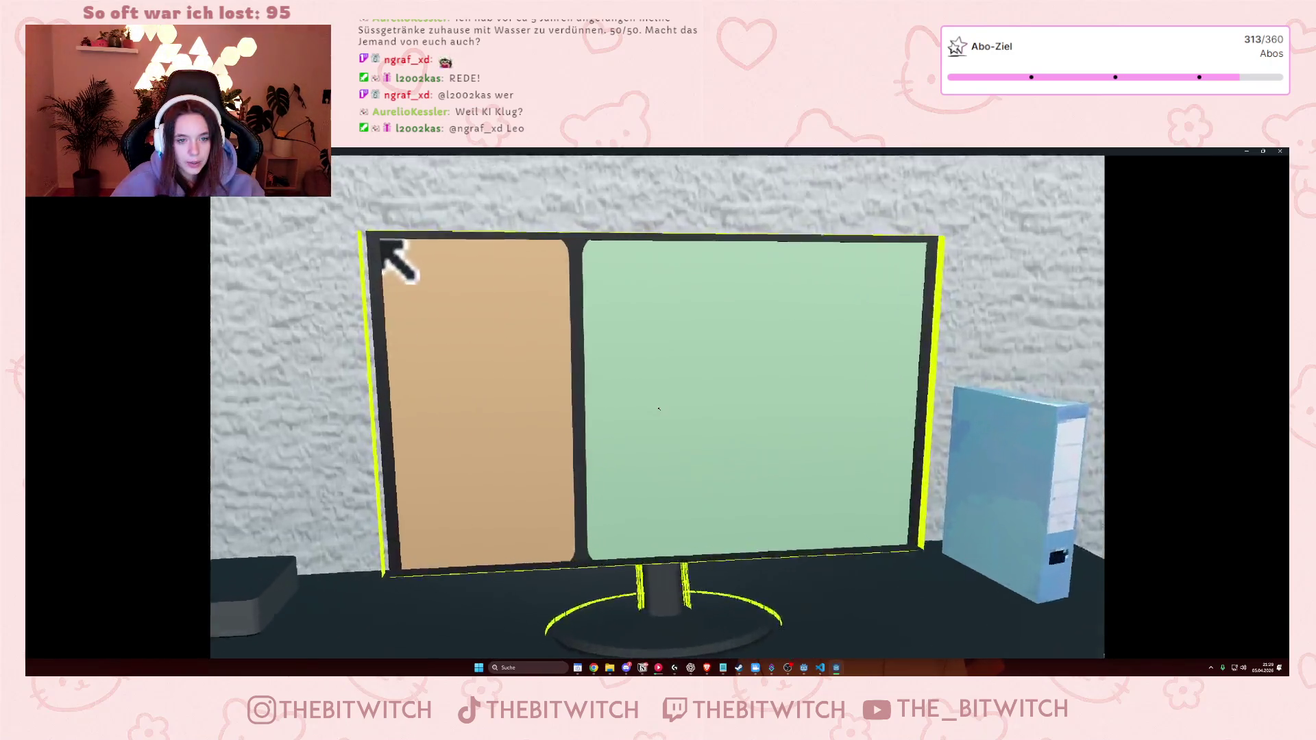
- Window the game, click the panels to log Fraud Time and Work Time, then stop
left_click(1263, 153)
left_click_drag(732, 194, 999, 180)
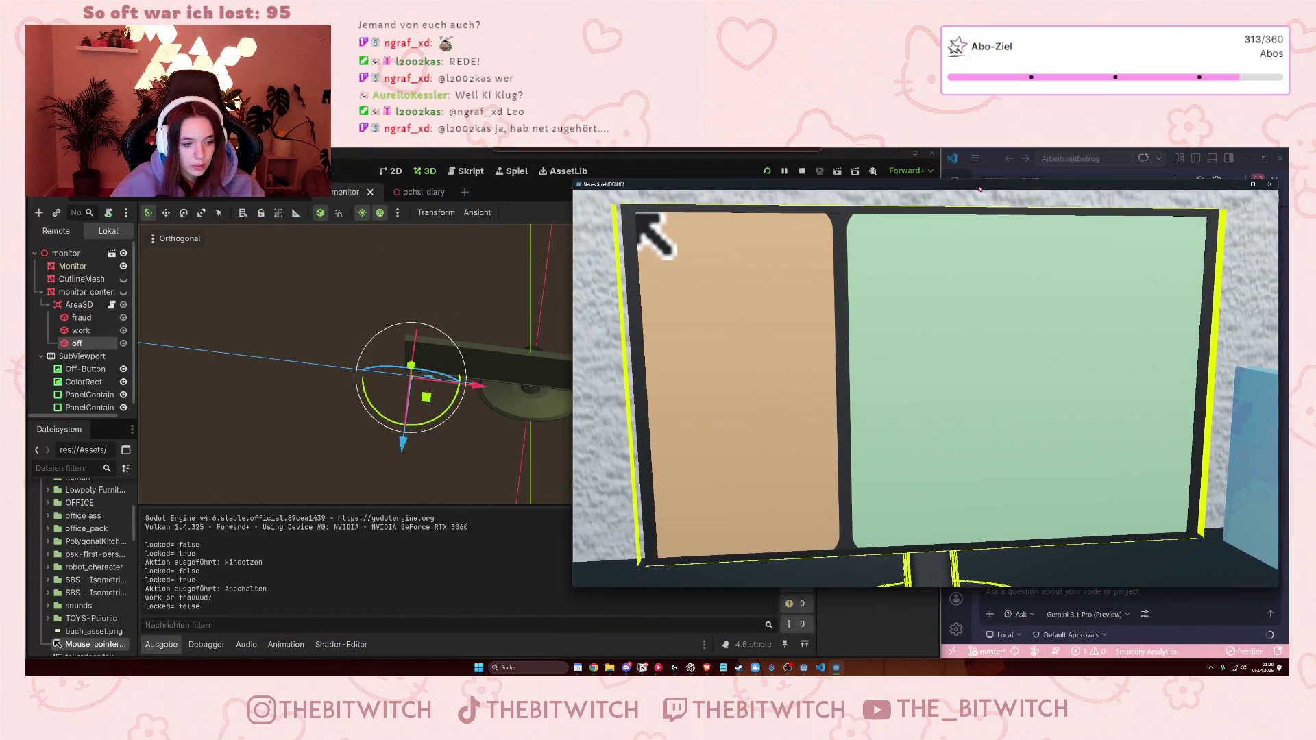
left_click(846, 326)
left_click(829, 392)
left_click(869, 309)
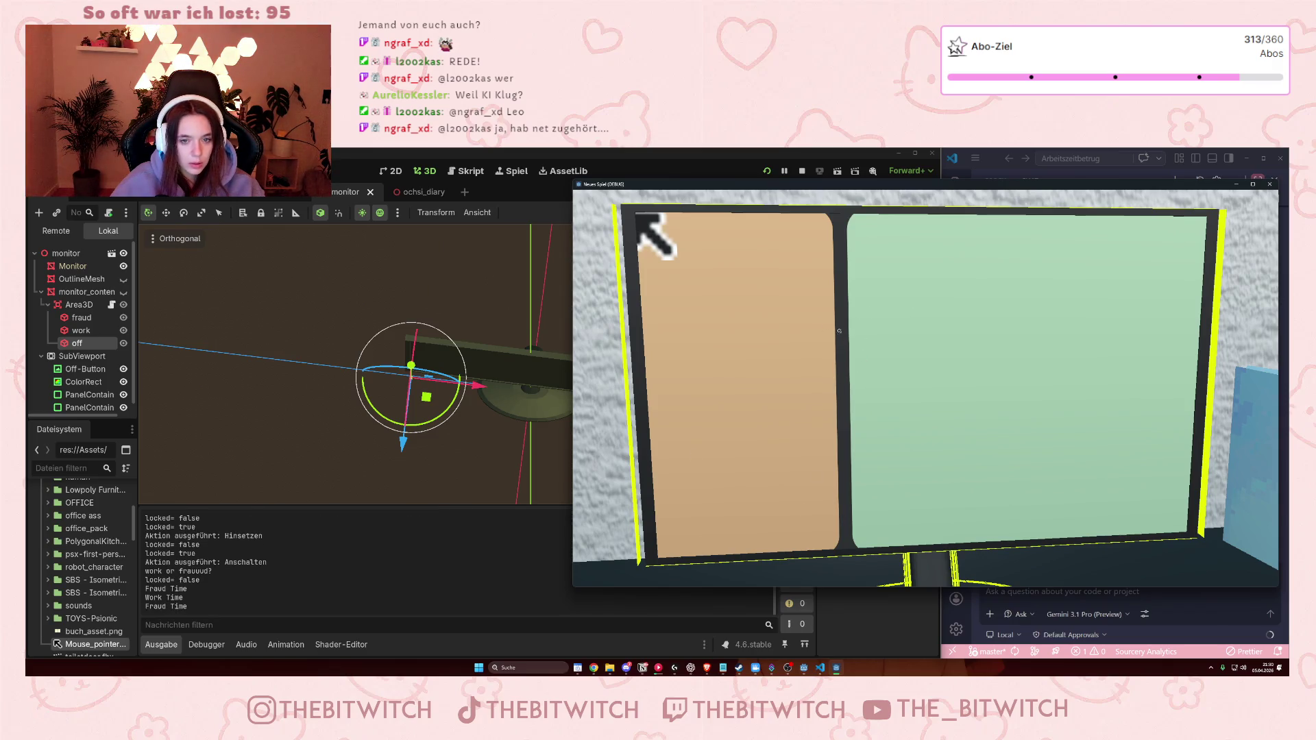
left_click(883, 325)
left_click(897, 340)
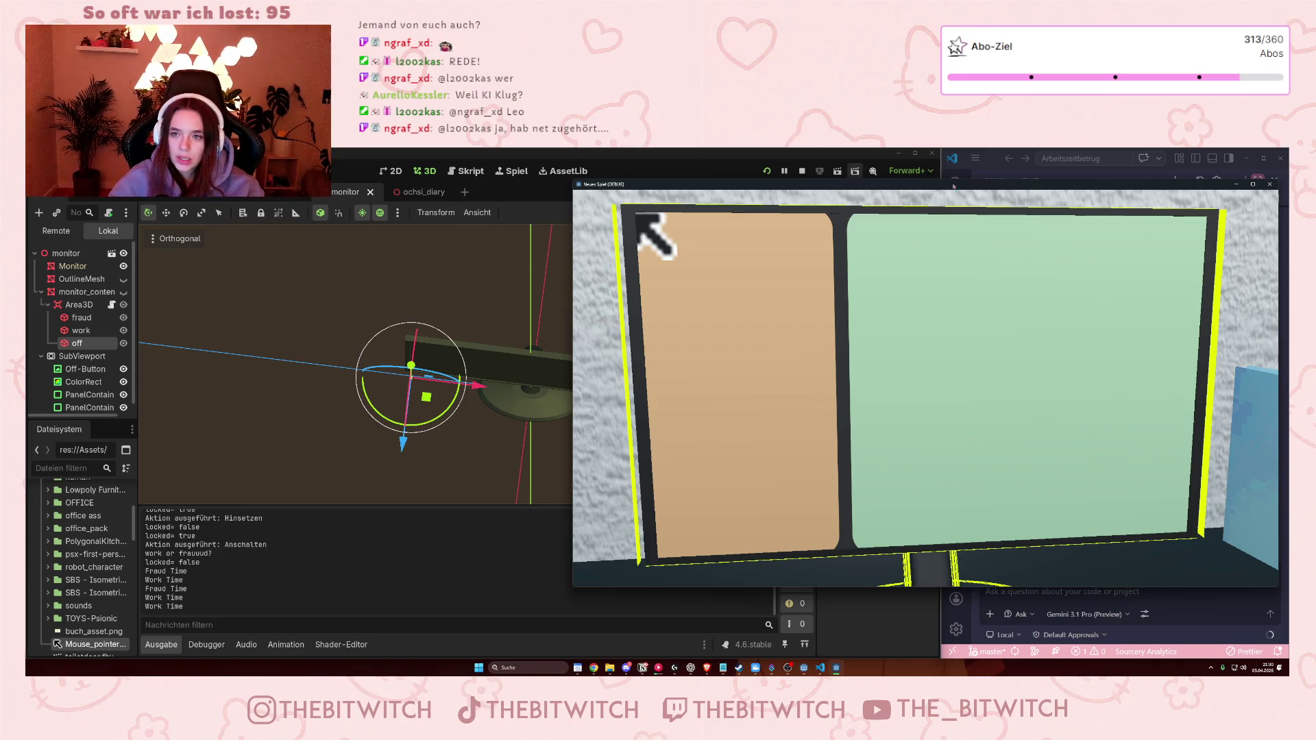
left_click(1270, 184)
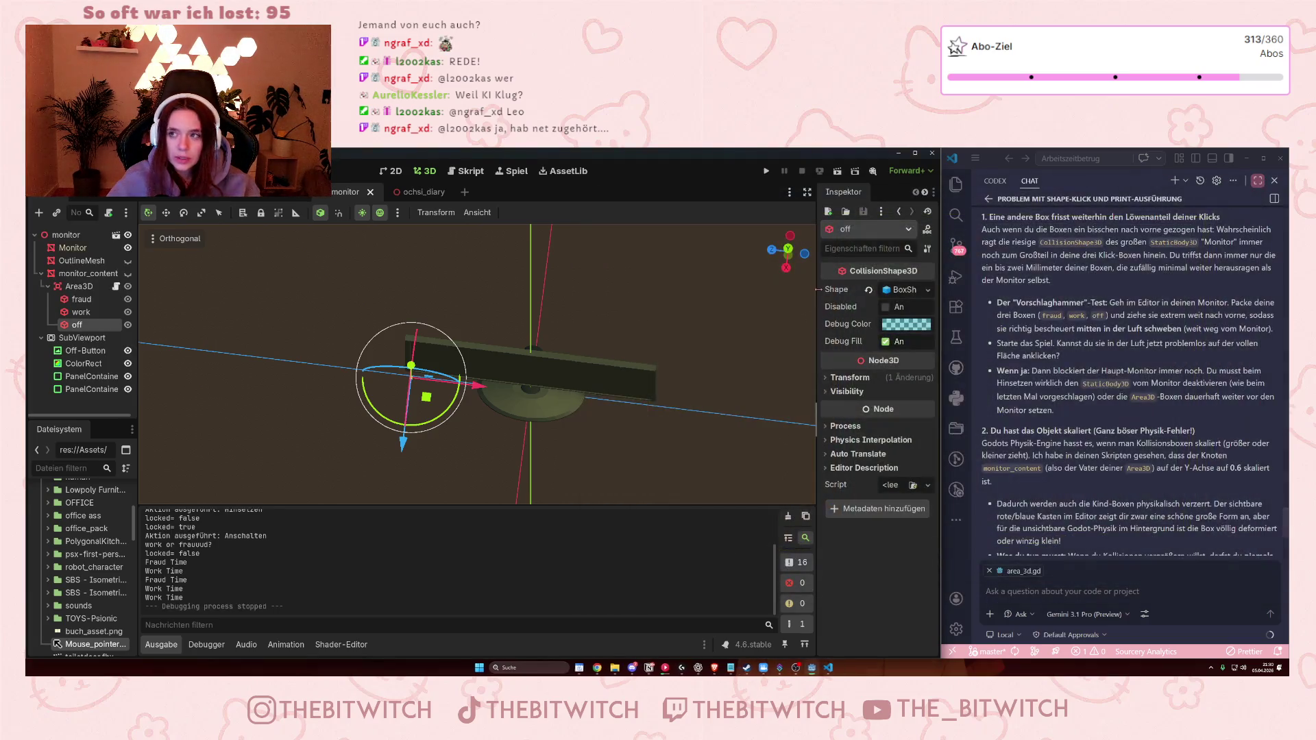